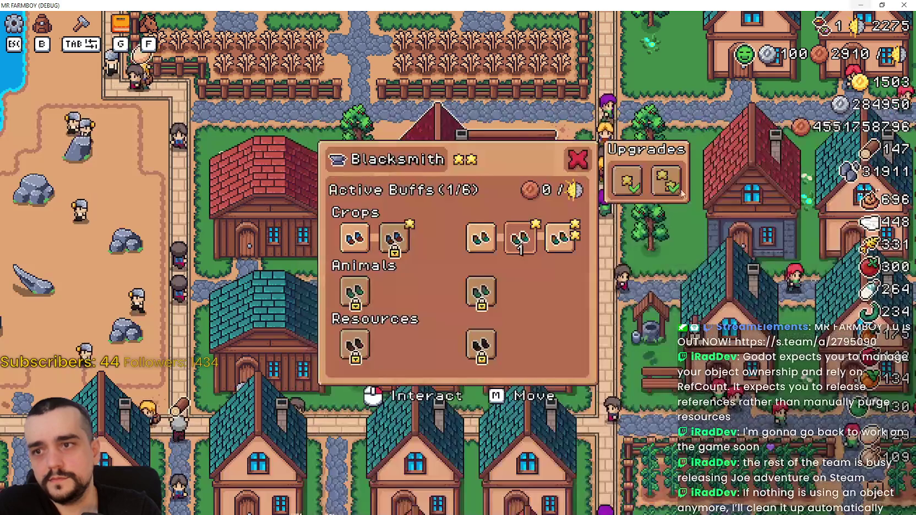
Step: In the game's Blacksmith panel, unlock all six Animals boot buff tiers, starting with Rancher Boots
left_click(860, 5)
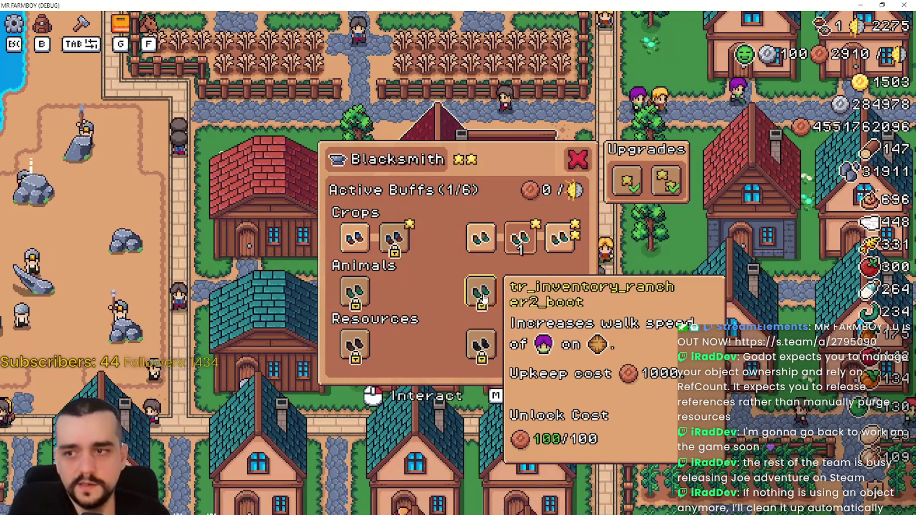
left_click(355, 297)
left_click(394, 295)
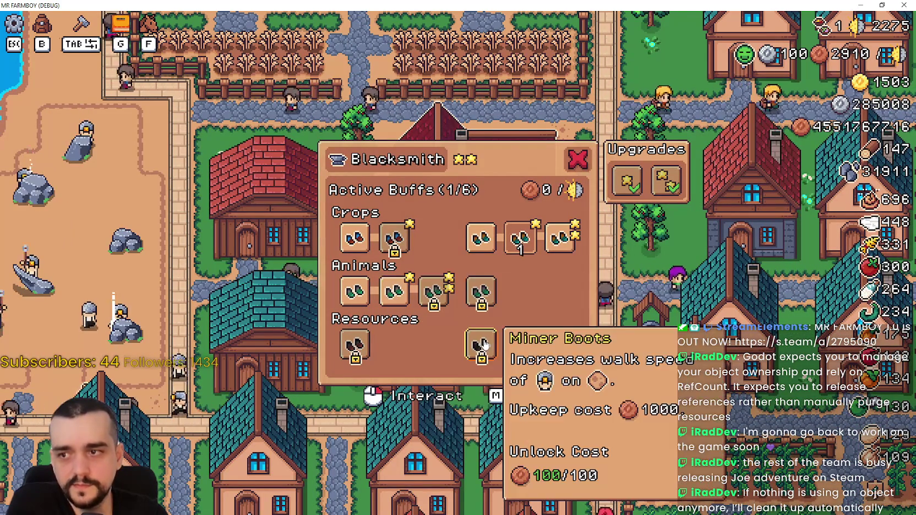
left_click(441, 297)
left_click(480, 291)
left_click(520, 292)
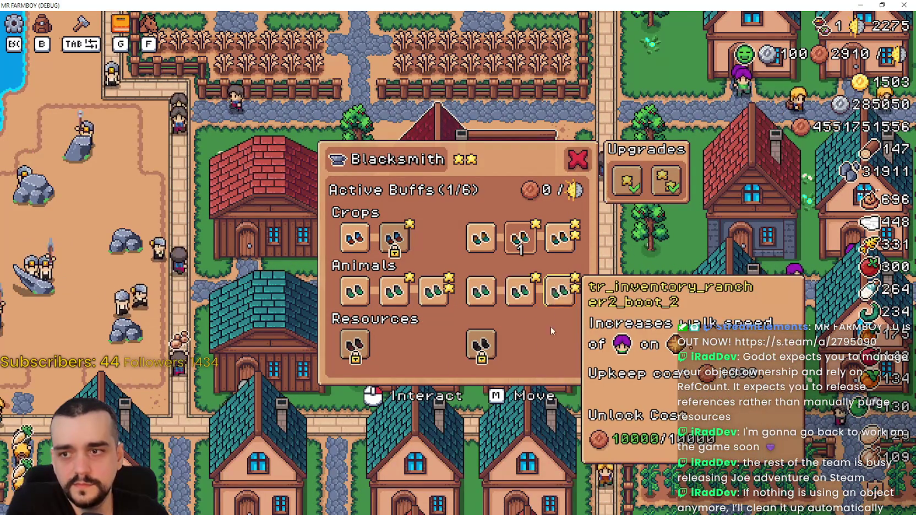
left_click(559, 292)
Step: Unlock Miner Boots and the first two Resources boot buff tiers
mouse_move(472, 359)
left_click(481, 344)
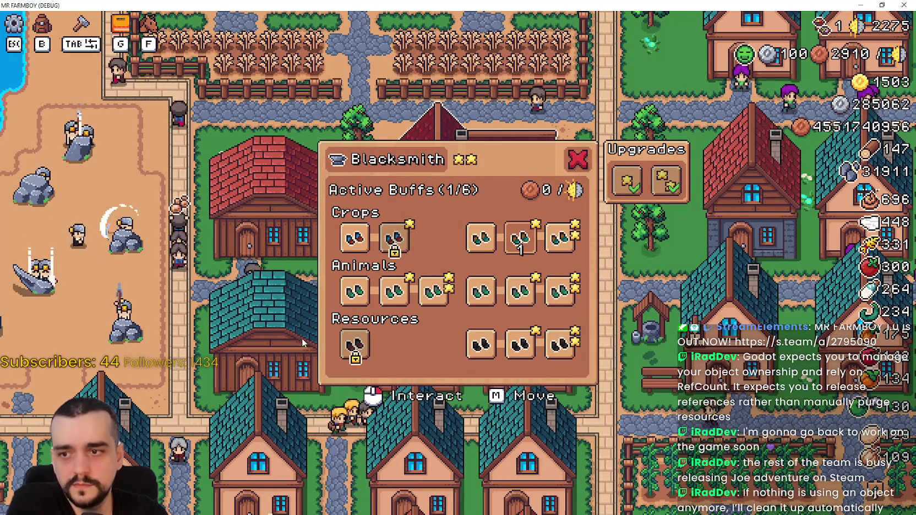
left_click(355, 345)
left_click(392, 346)
Step: Activate two more Animals and two Resources boot buffs to reach 5/6, then close the game
left_click(394, 292)
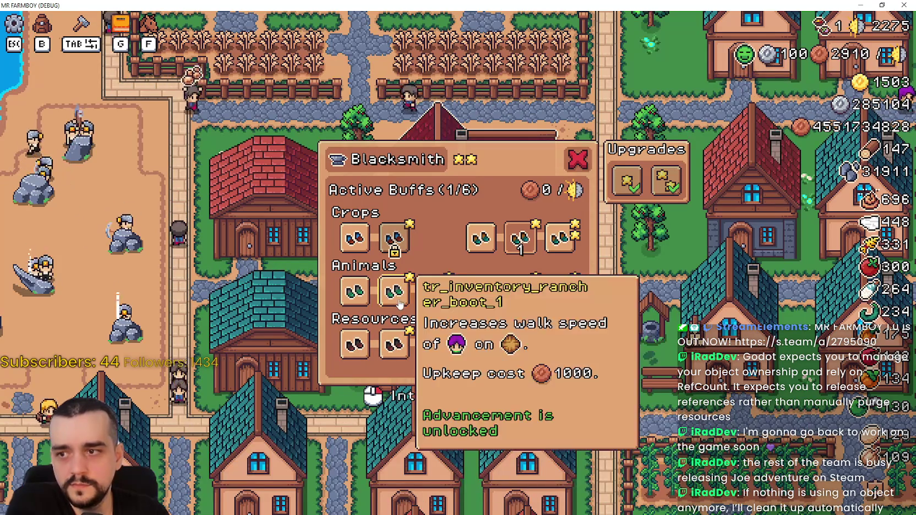
left_click(519, 292)
left_click(520, 344)
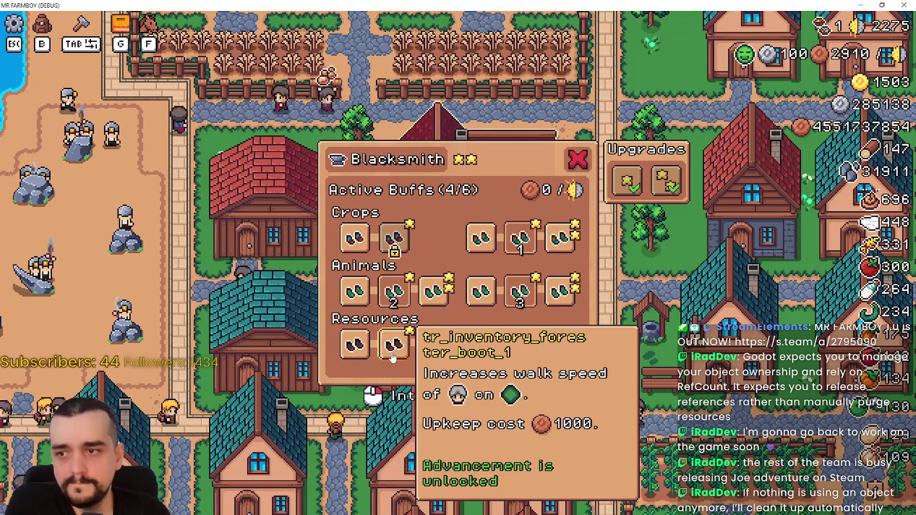
left_click(394, 344)
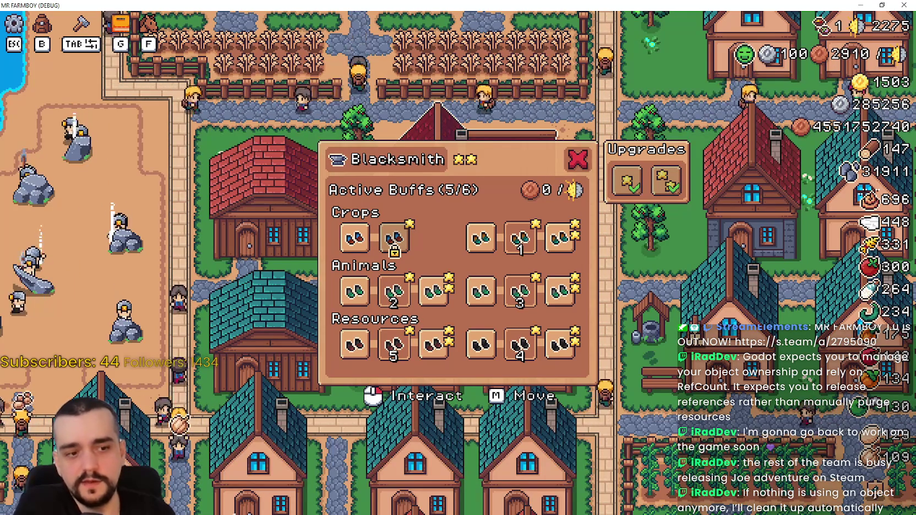
key("alt+F4")
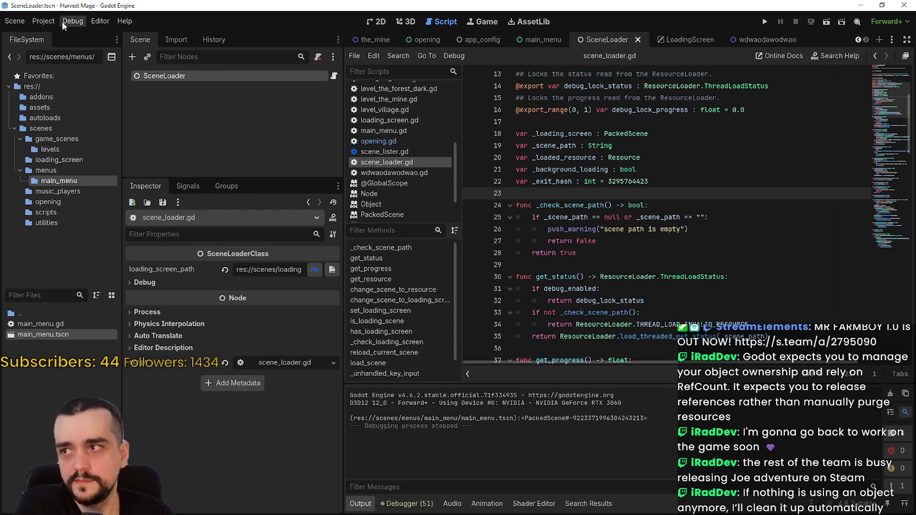
Step: Open Project Settings, then close it again
left_click(44, 21)
left_click(56, 35)
type("re")
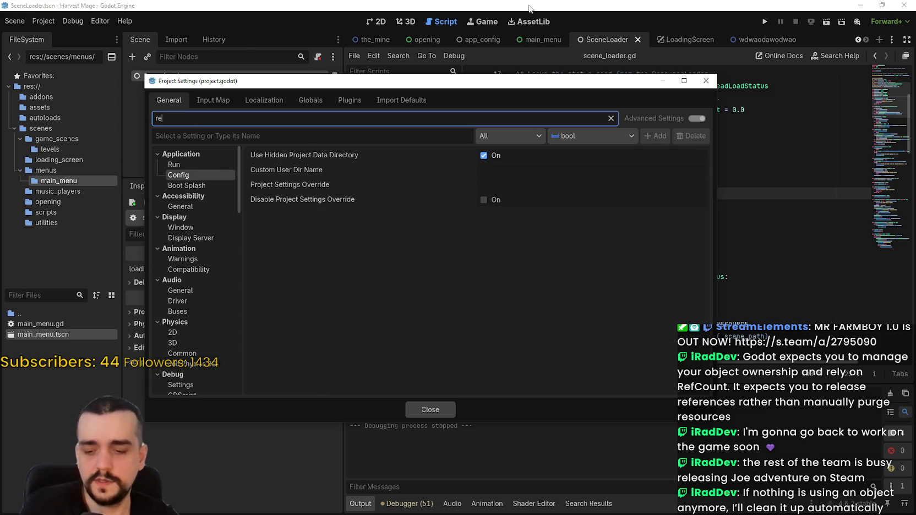
left_click(706, 80)
Step: Search Help for 'RefCount' and open the RefCounted class documentation
left_click(125, 20)
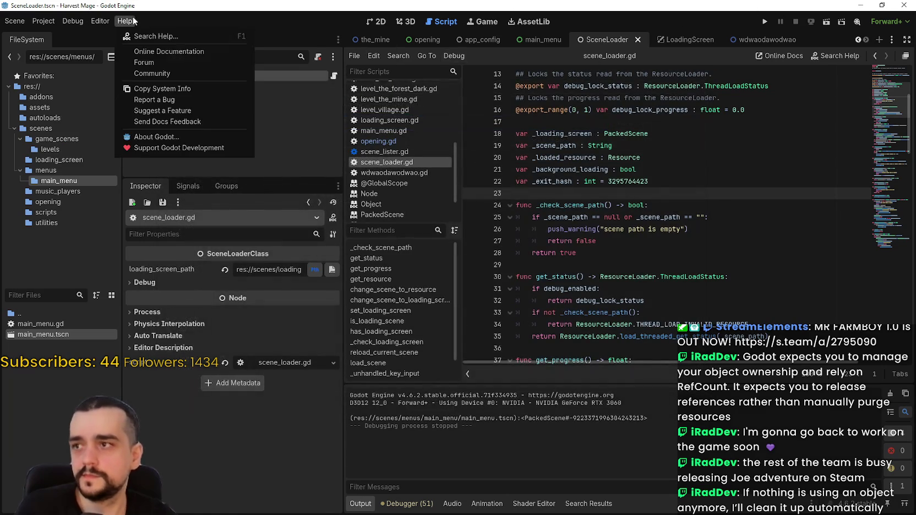
left_click(132, 36)
type("r")
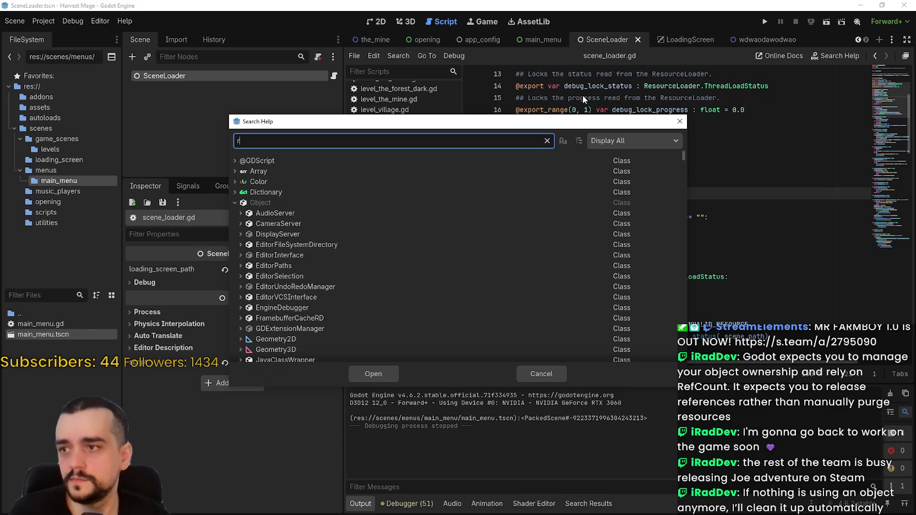
type("ef_c")
key("BackSpace")
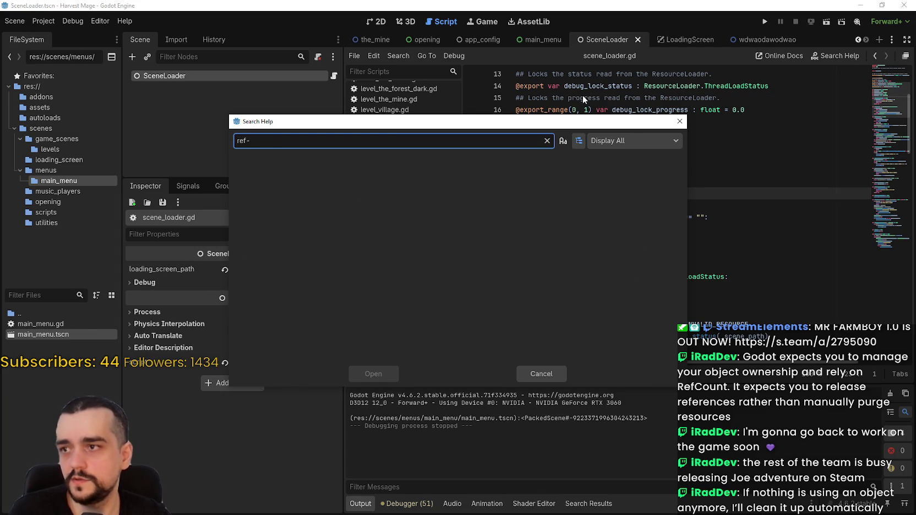
type("count")
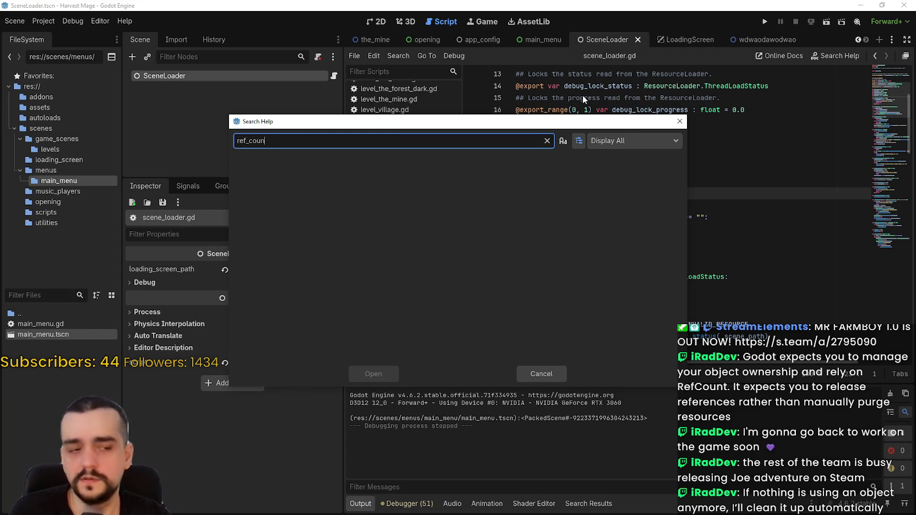
key("BackSpace")
key("BackSpace")
key("BackSpace")
type("Ref")
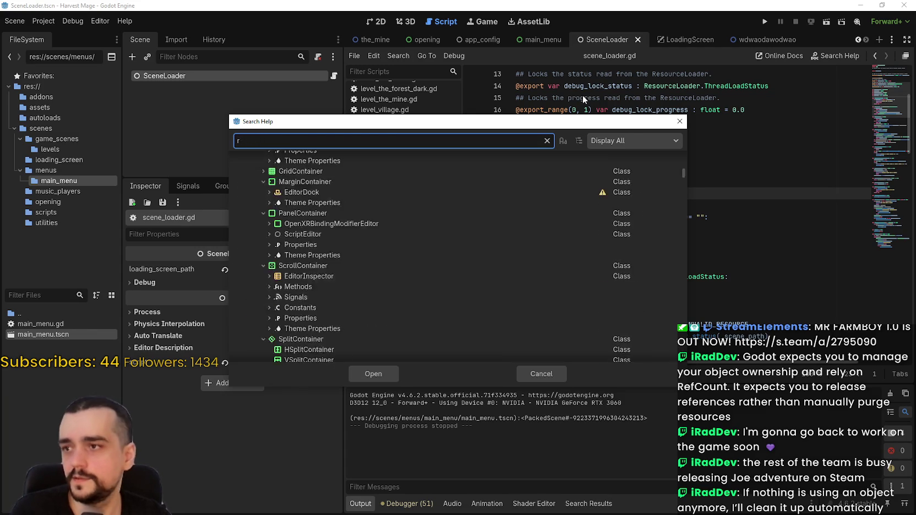
type("Count")
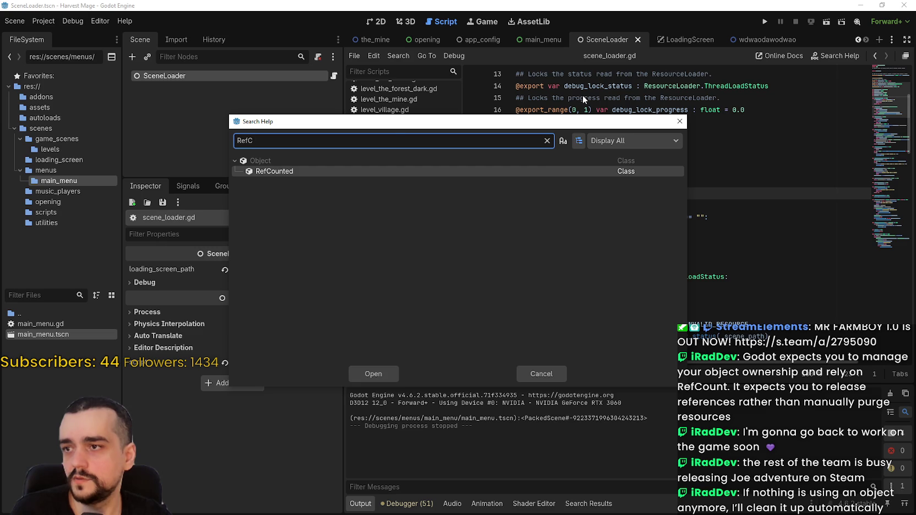
key("Return")
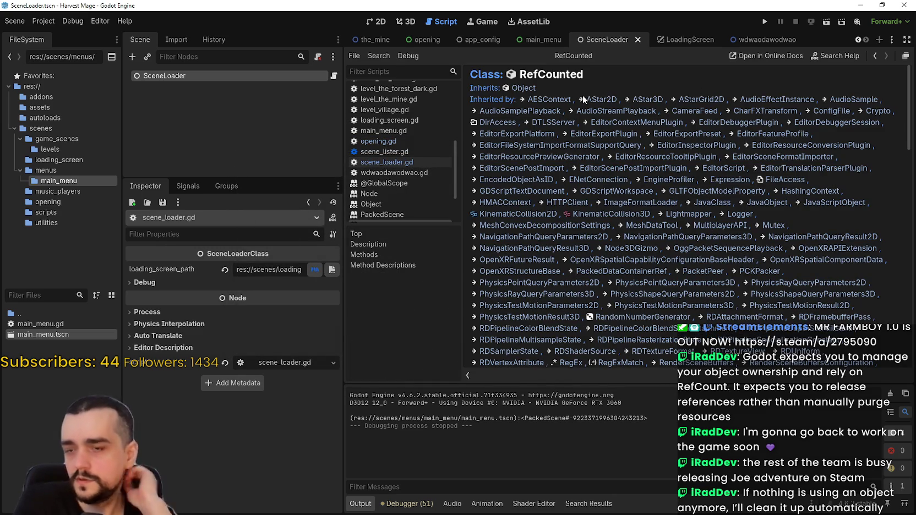
scroll(731, 230, "down", 4)
scroll(732, 233, "down", 6)
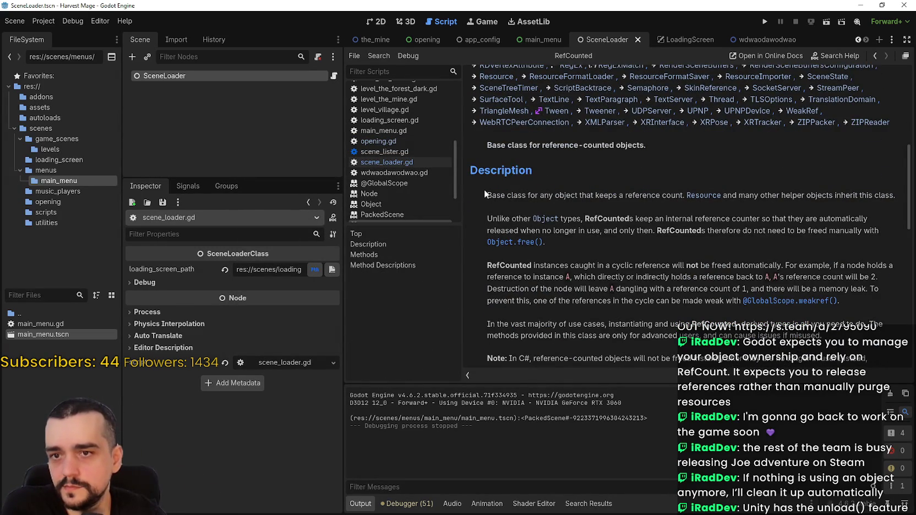
scroll(484, 189, "down", 1)
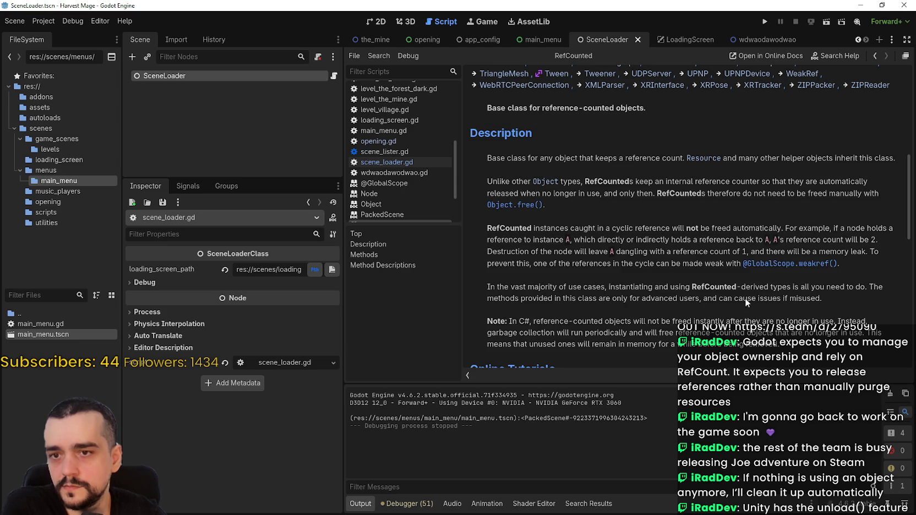
scroll(757, 280, "down", 6)
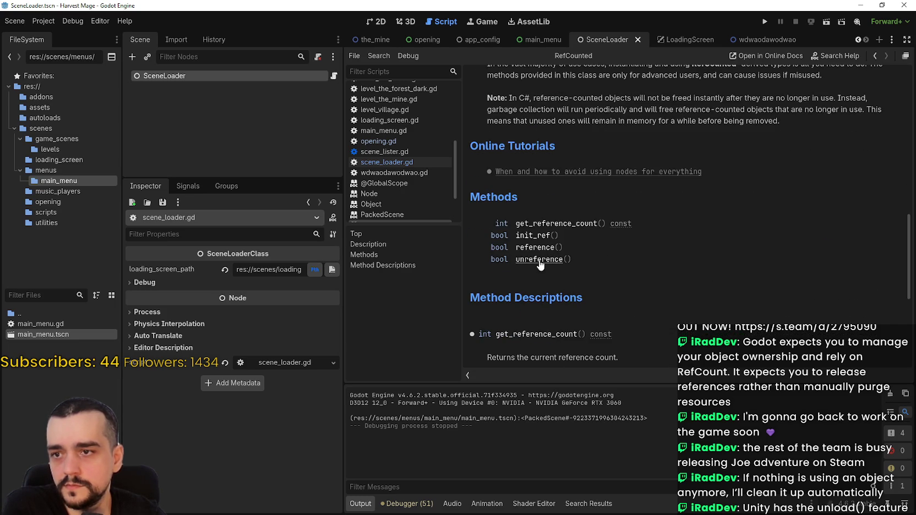
scroll(555, 241, "down", 2)
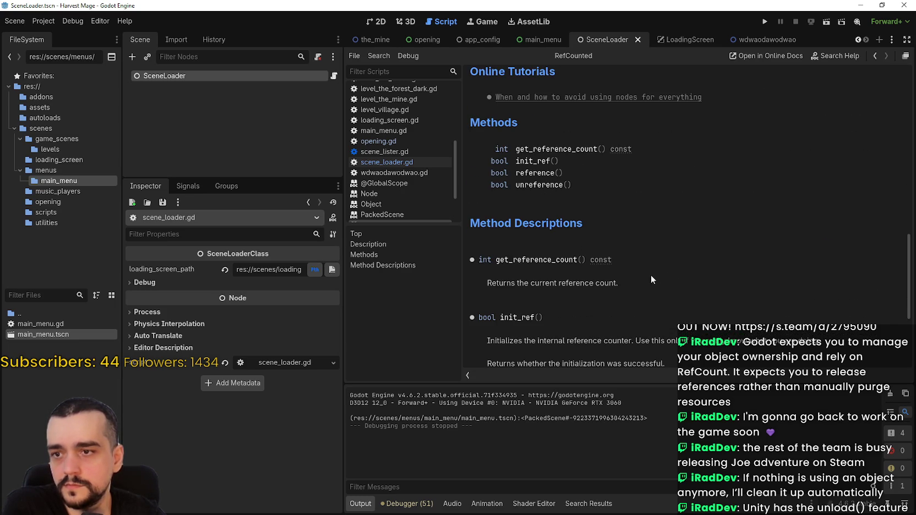
scroll(656, 279, "down", 1)
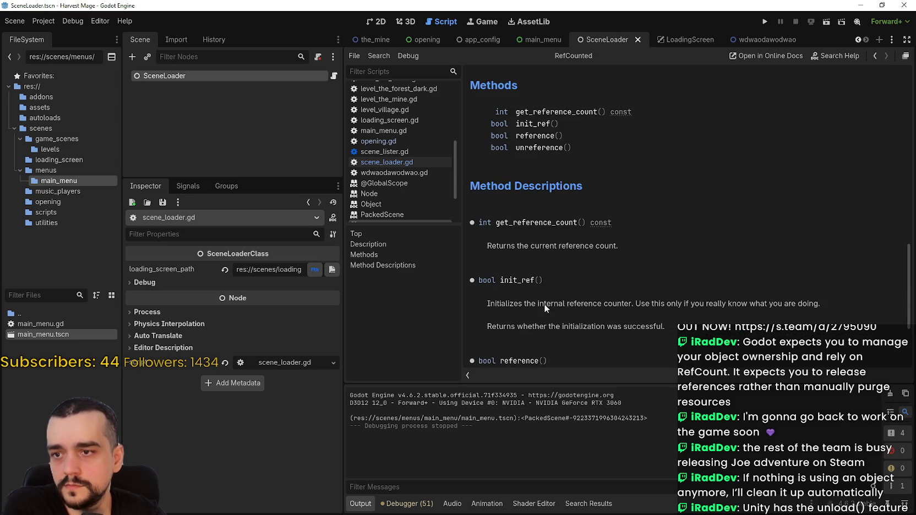
scroll(659, 306, "down", 3)
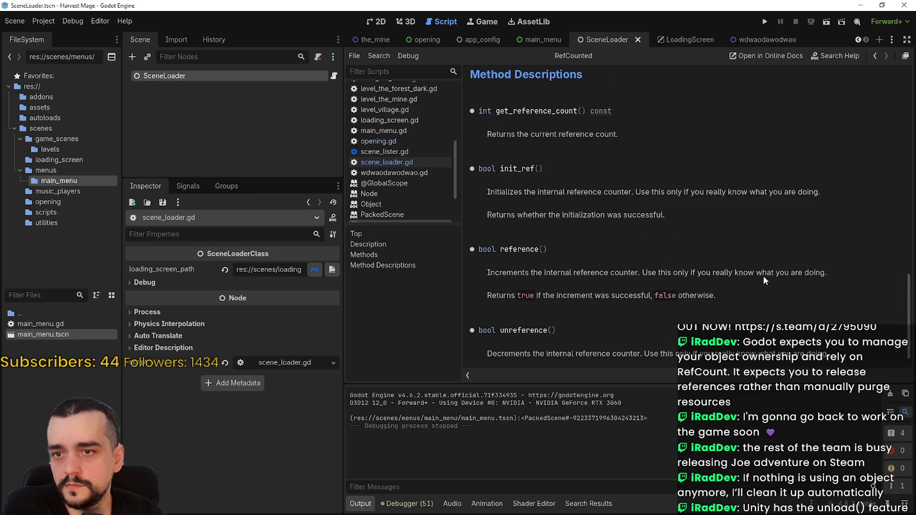
scroll(758, 270, "down", 1)
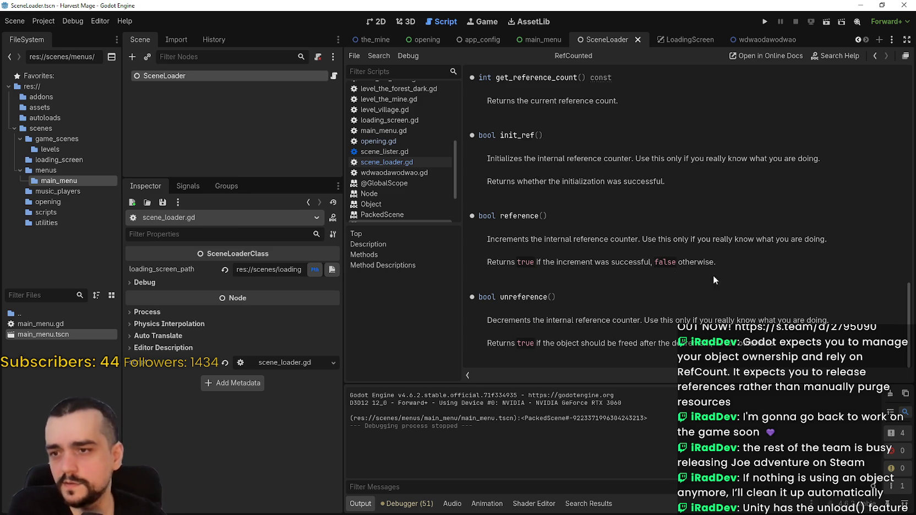
scroll(694, 259, "up", 5)
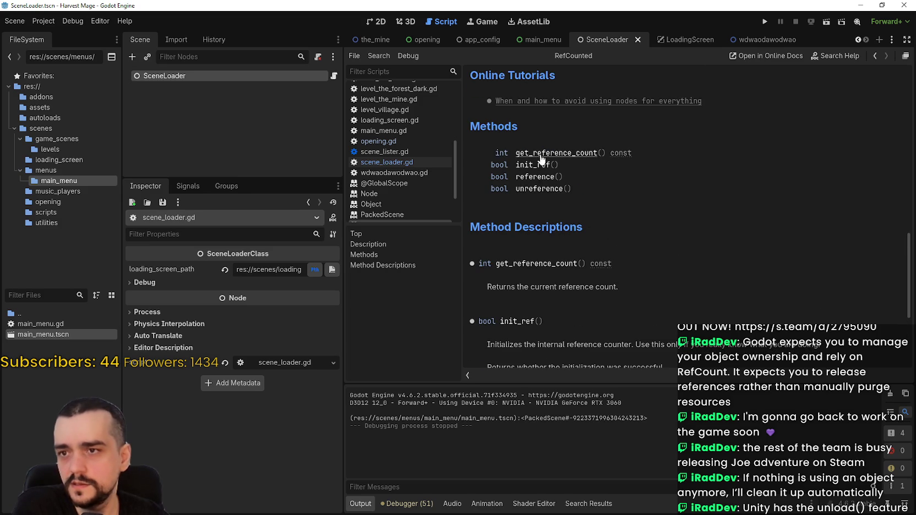
scroll(545, 200, "up", 3)
scroll(546, 200, "up", 3)
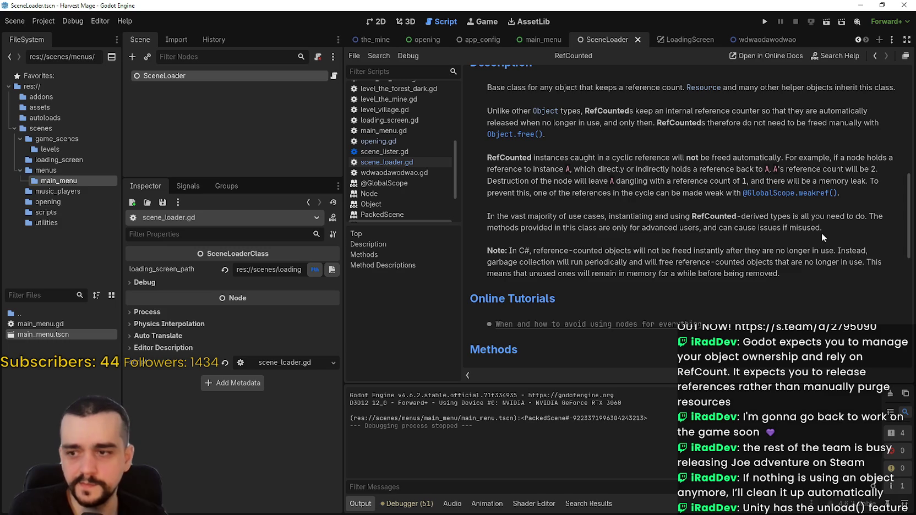
Step: Select the main_menu.tscn PackedScene line in the Output panel, then scroll up
left_click_drag(663, 420, 350, 418)
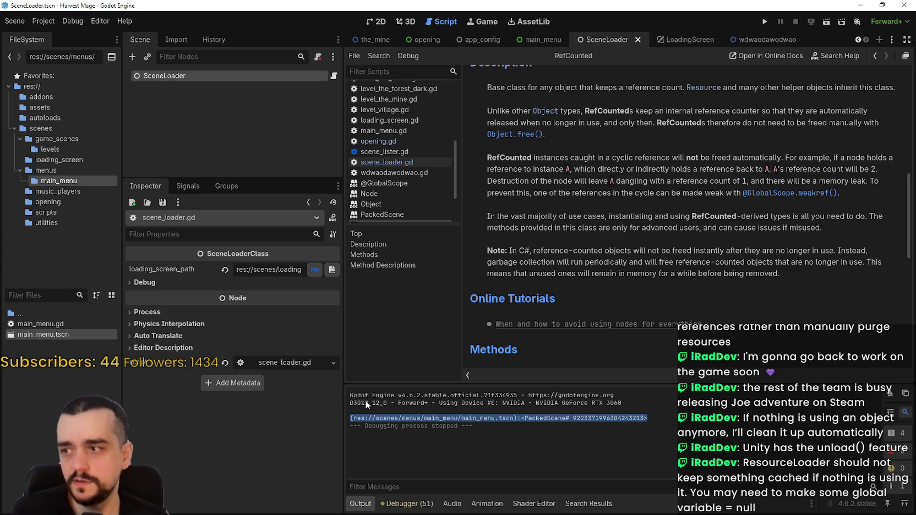
scroll(440, 182, "up", 5)
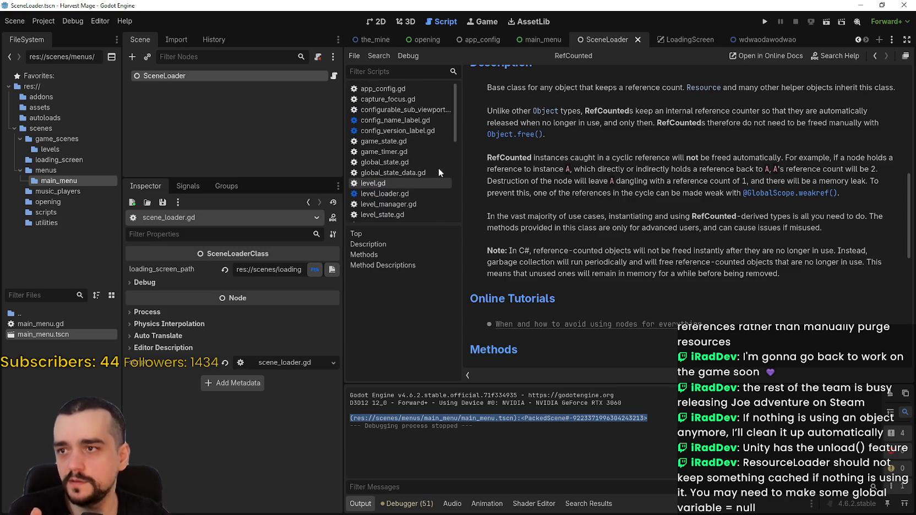
Step: Open the wdwaodawodwao scene's script and use Lookup Symbol on LevelState
left_click(787, 39)
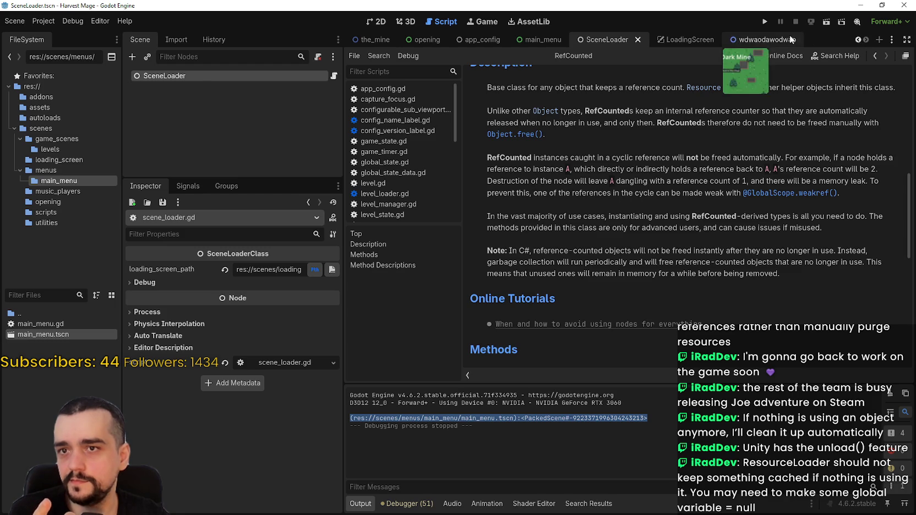
left_click(322, 76)
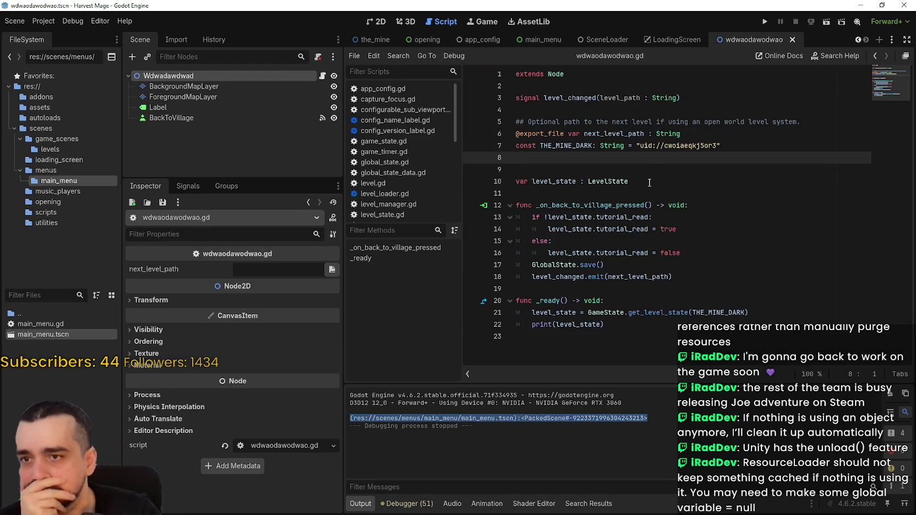
double_click(608, 181)
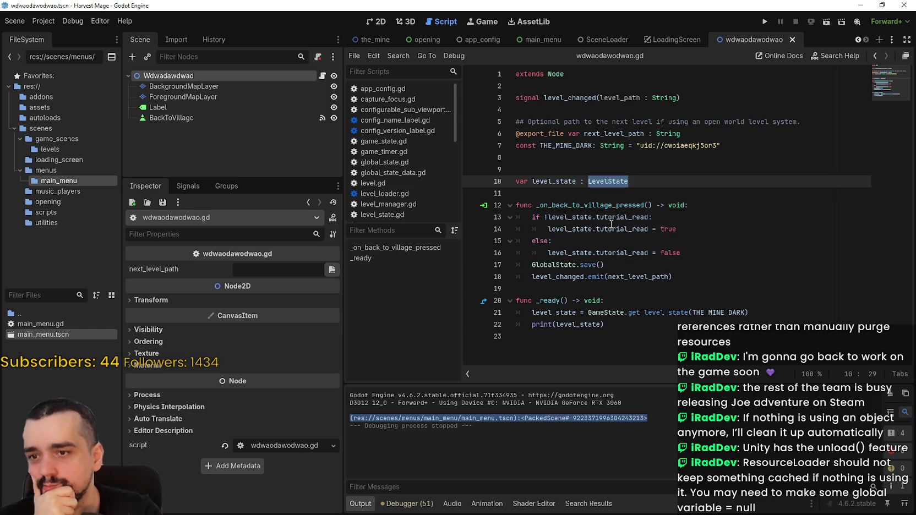
right_click(609, 183)
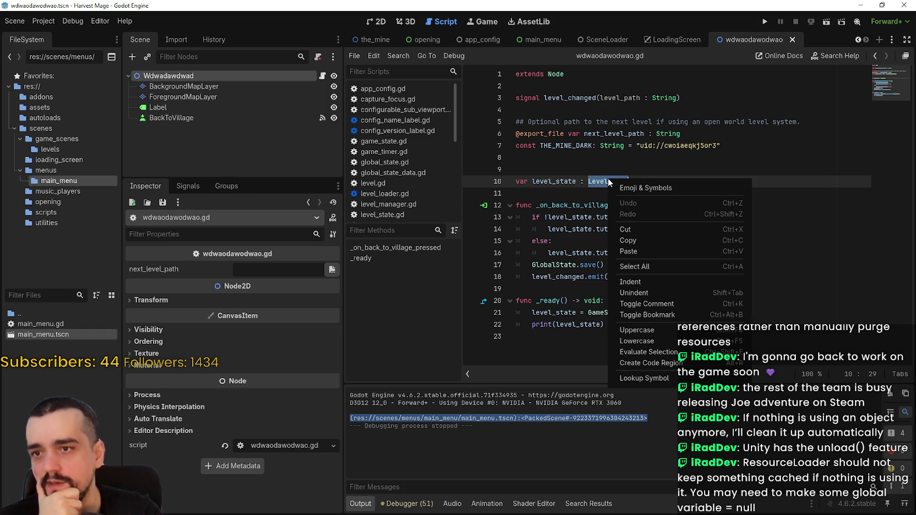
left_click(660, 378)
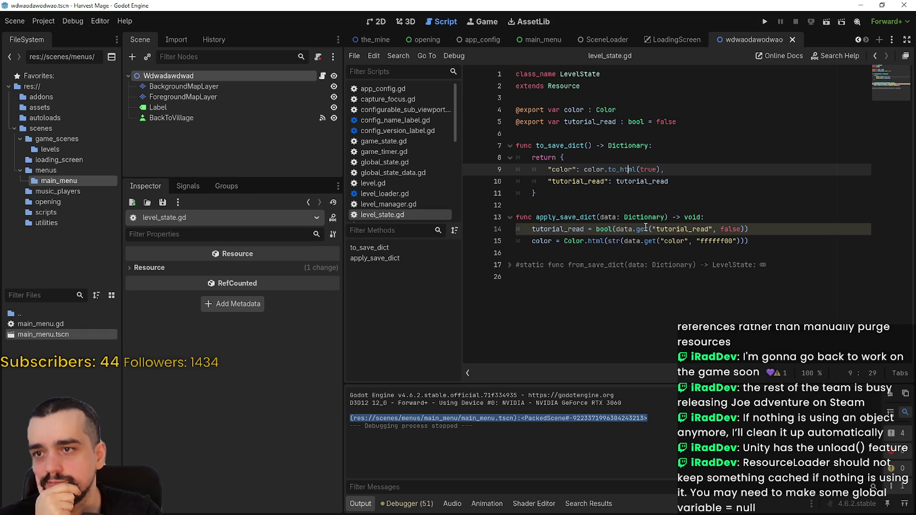
Step: Read the LevelState class in level_state.gd, then go back to the wdwaodawodwao script
mouse_move(645, 226)
left_click(822, 275)
key("shift+Up")
key("shift+Up")
key("shift+Up")
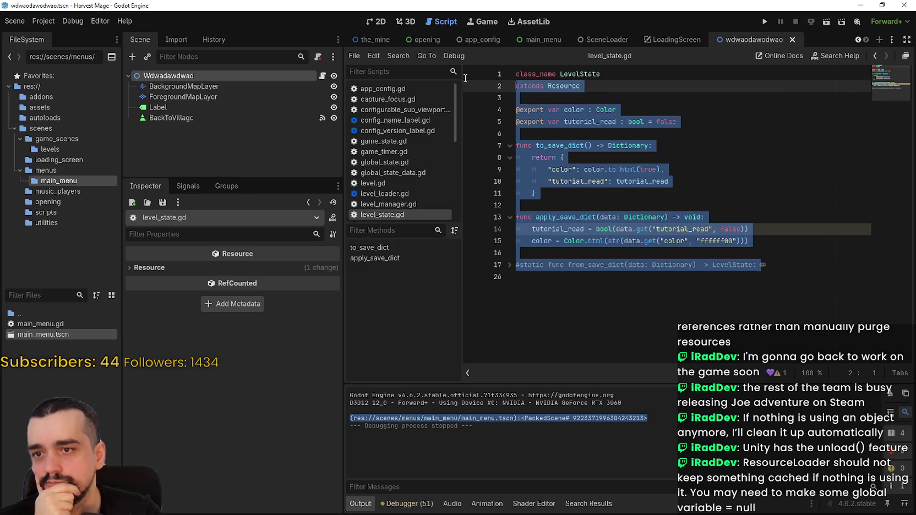
left_click(638, 100)
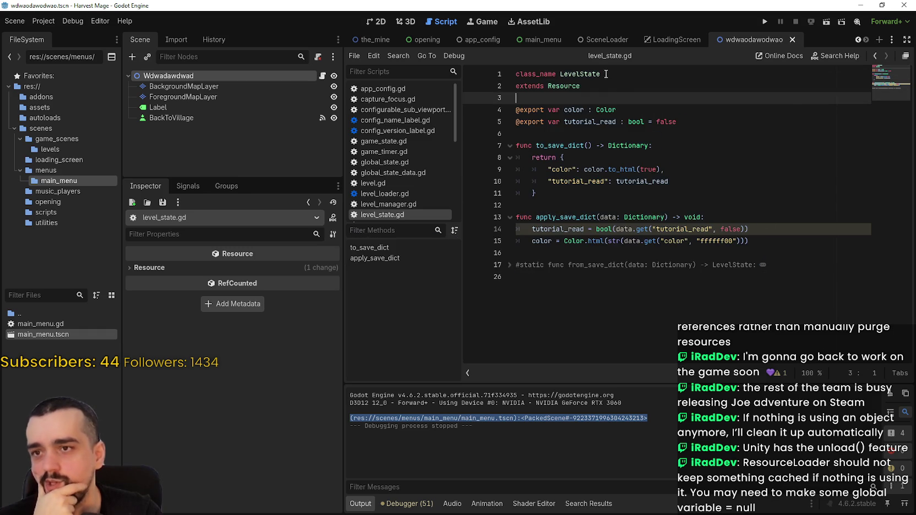
left_click(875, 56)
left_click(875, 56)
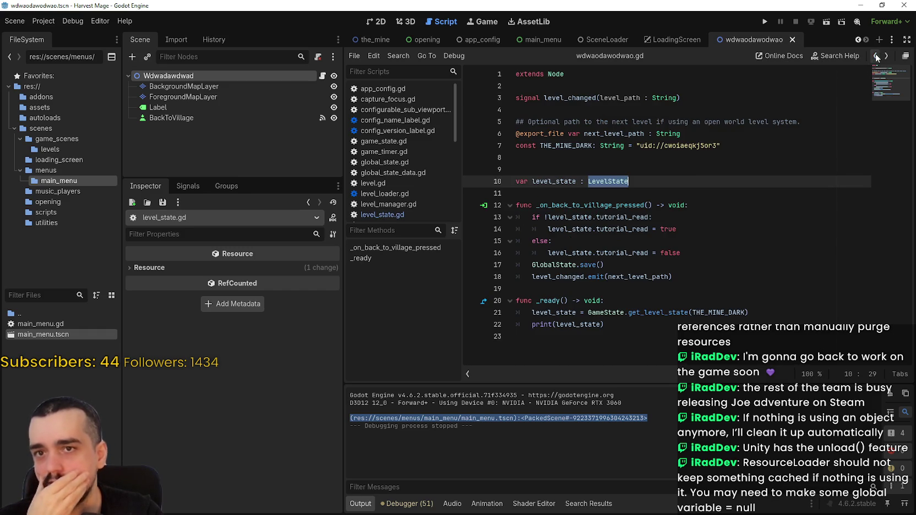
Step: Review the script's declarations by selecting lines 4–10 and then lines 2–22
left_click(611, 167)
left_click_drag(534, 151, 494, 113)
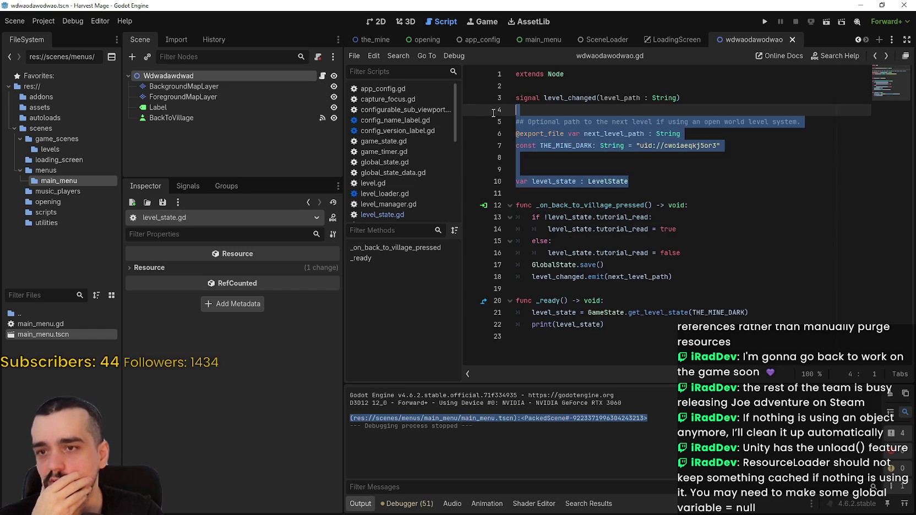
left_click(744, 241)
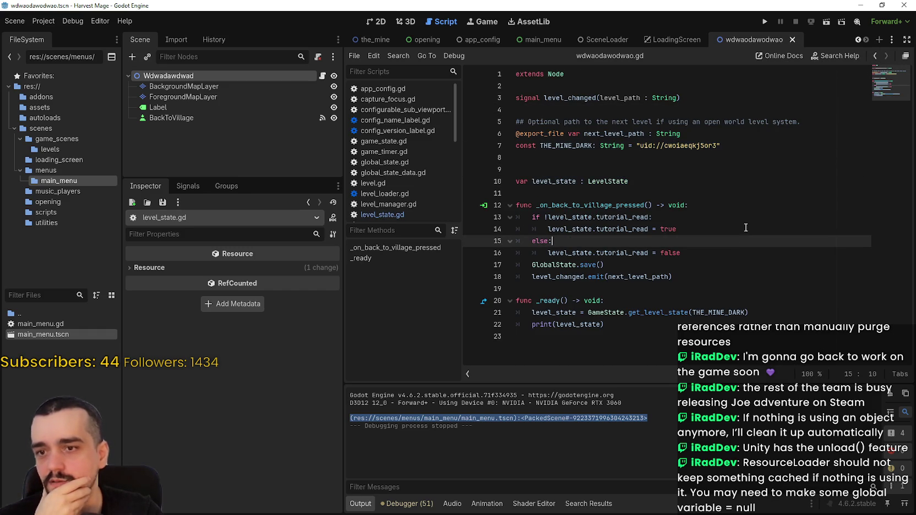
left_click(642, 179)
left_click(789, 254)
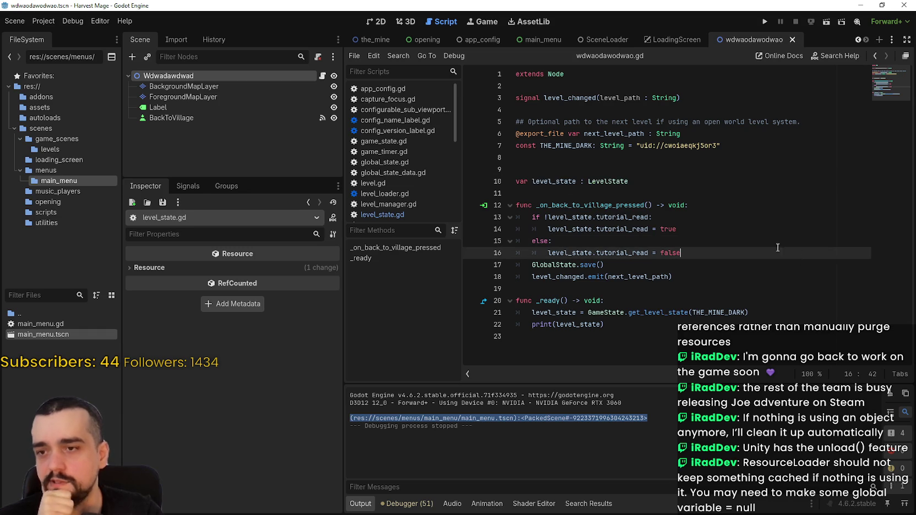
left_click_drag(560, 88, 735, 352)
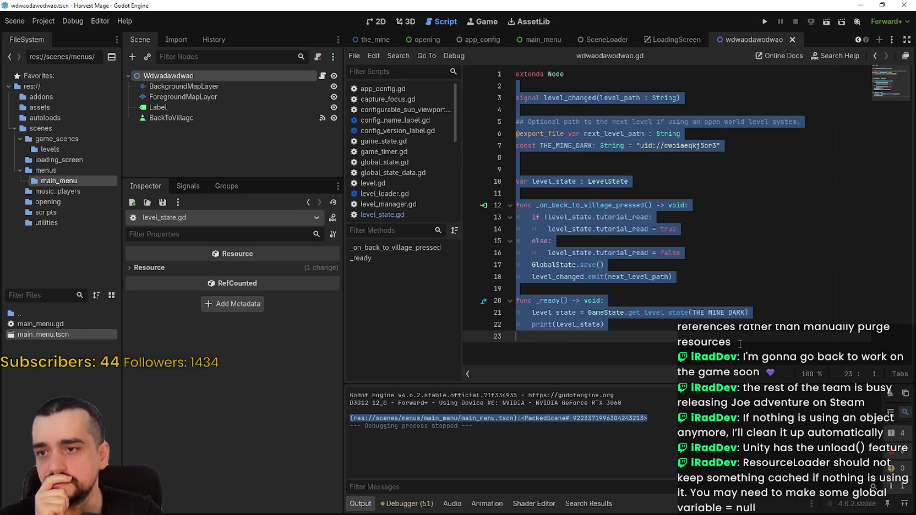
left_click(740, 345)
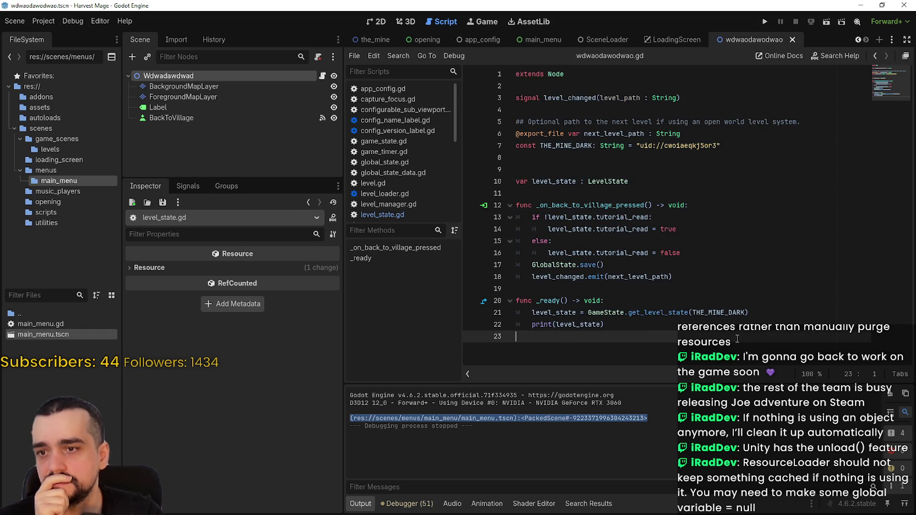
Step: Highlight the _ready function and the next_level_path and THE_MINE_DARK lines
mouse_move(753, 318)
left_mouse_down()
mouse_move(532, 300)
mouse_move(532, 312)
left_mouse_up()
left_click(573, 265)
left_click_drag(551, 98, 771, 333)
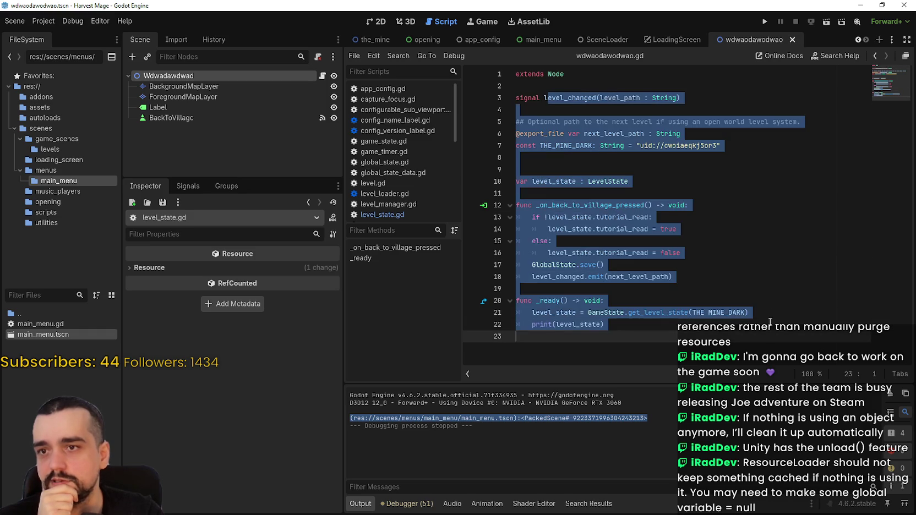
left_click(770, 286)
mouse_move(677, 160)
left_mouse_down()
mouse_move(528, 109)
mouse_move(532, 133)
left_mouse_up()
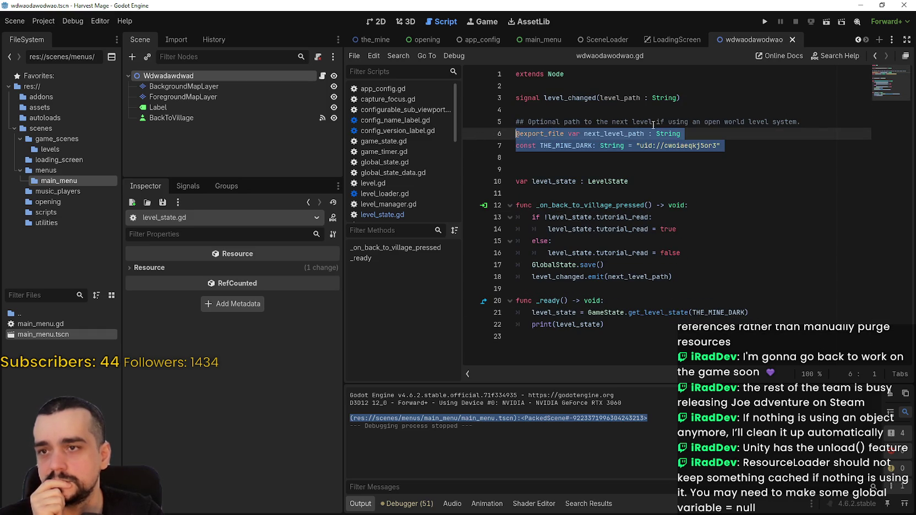
left_click(876, 57)
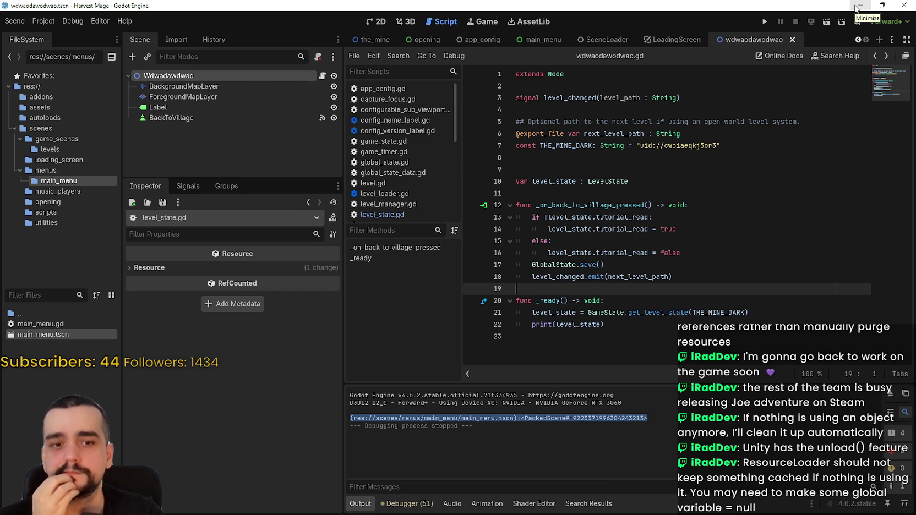
Step: Turn off the second Animals boot buff, leaving 4/6 active, and drag the r/godot thread over the game
left_click(857, 7)
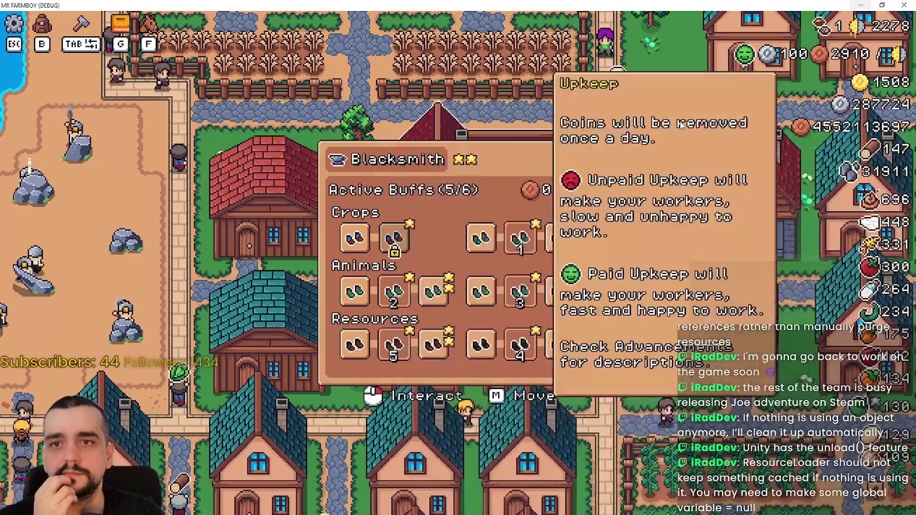
left_click(434, 344)
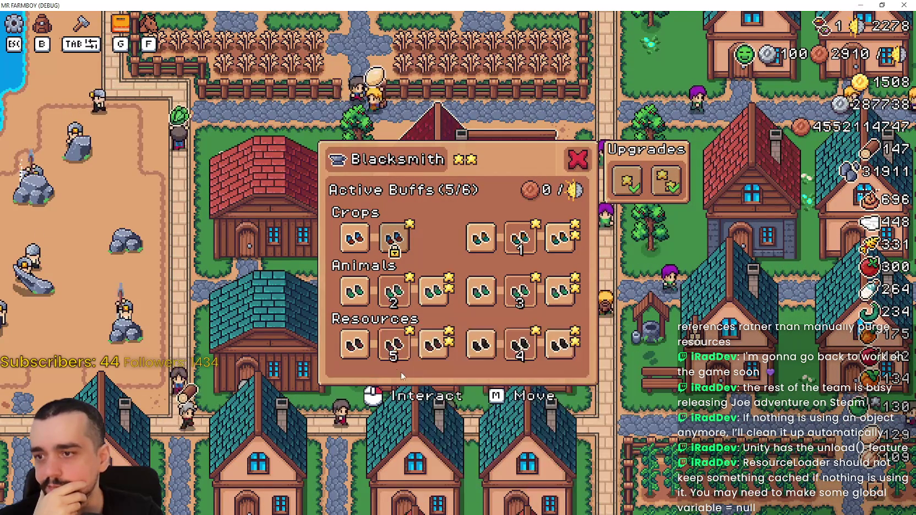
left_click(394, 344)
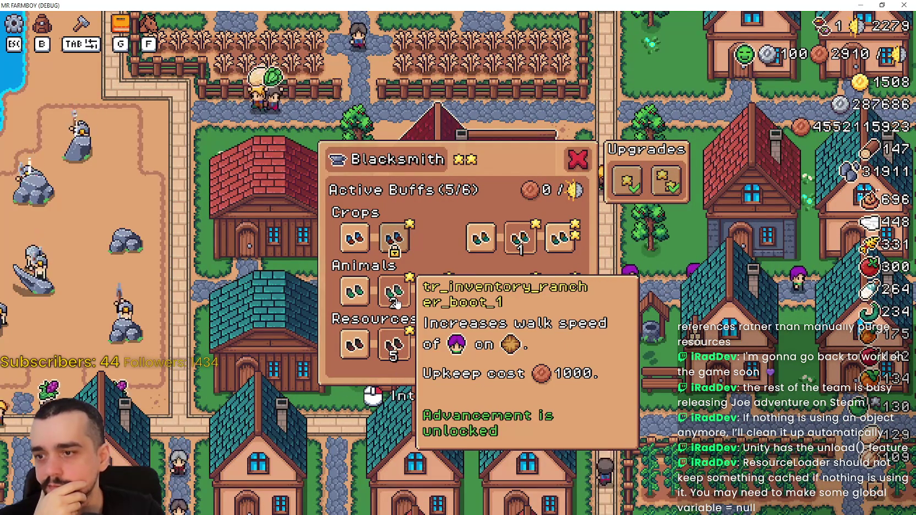
double_click(396, 300)
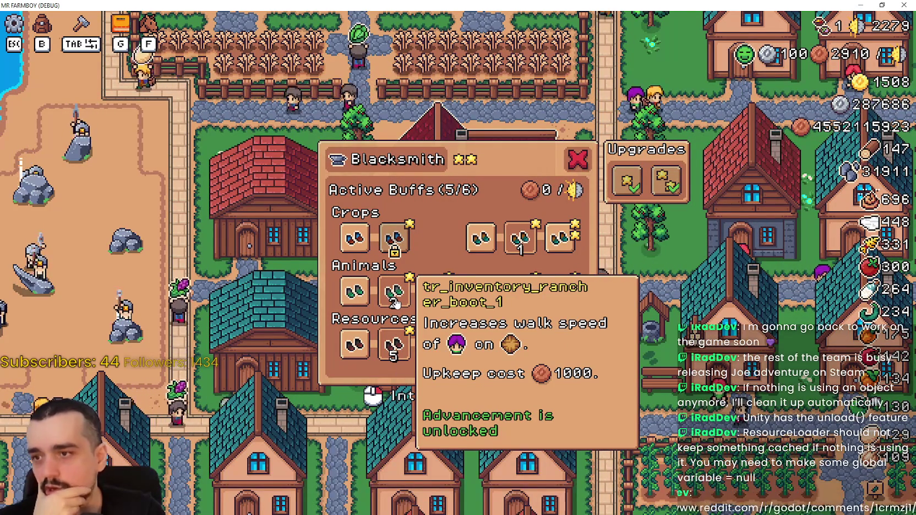
left_click(396, 300)
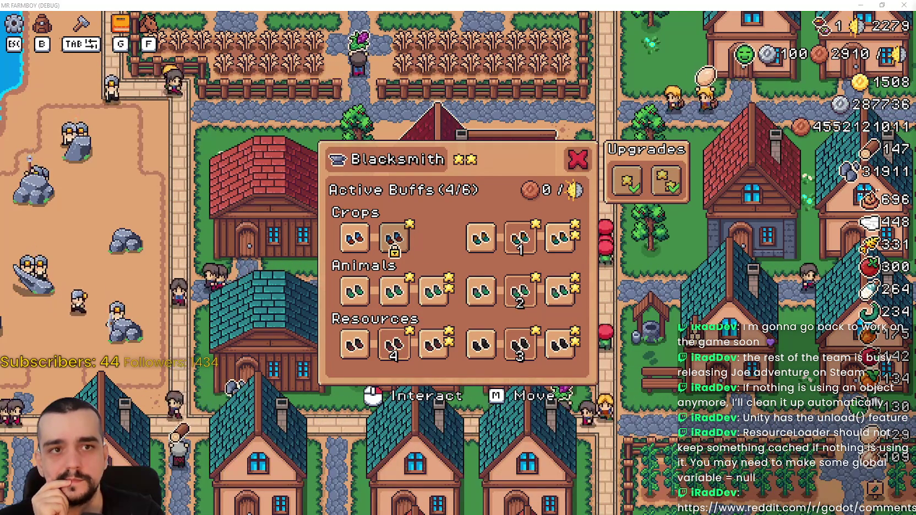
mouse_move(913, 105)
left_mouse_down()
mouse_move(826, 105)
mouse_move(181, 7)
mouse_move(276, 24)
left_mouse_up()
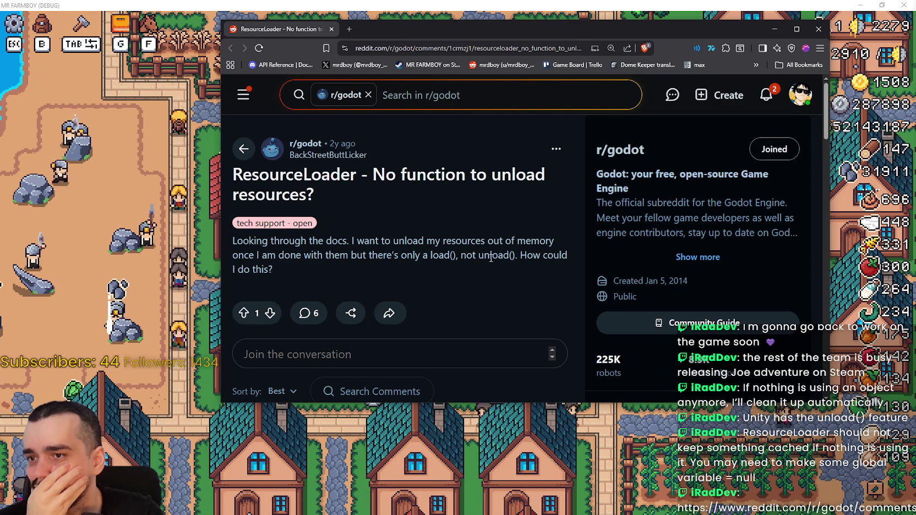
scroll(479, 293, "down", 4)
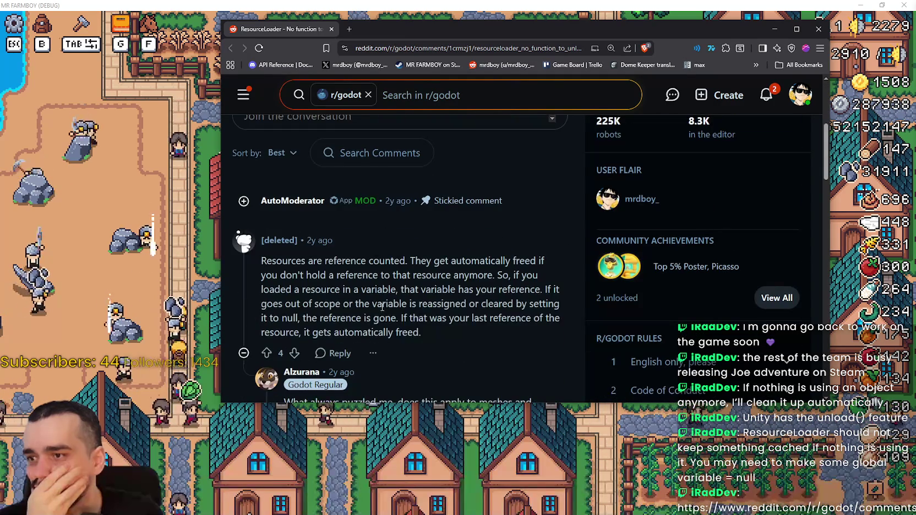
mouse_move(405, 261)
left_mouse_down()
mouse_move(294, 257)
mouse_move(357, 262)
left_mouse_up()
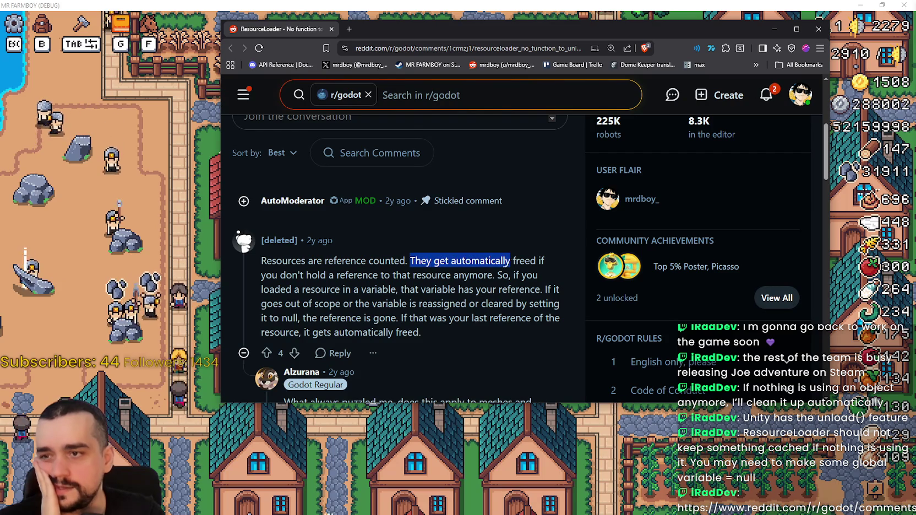
mouse_move(544, 258)
left_mouse_down()
mouse_move(326, 275)
mouse_move(397, 289)
mouse_move(396, 276)
left_mouse_up()
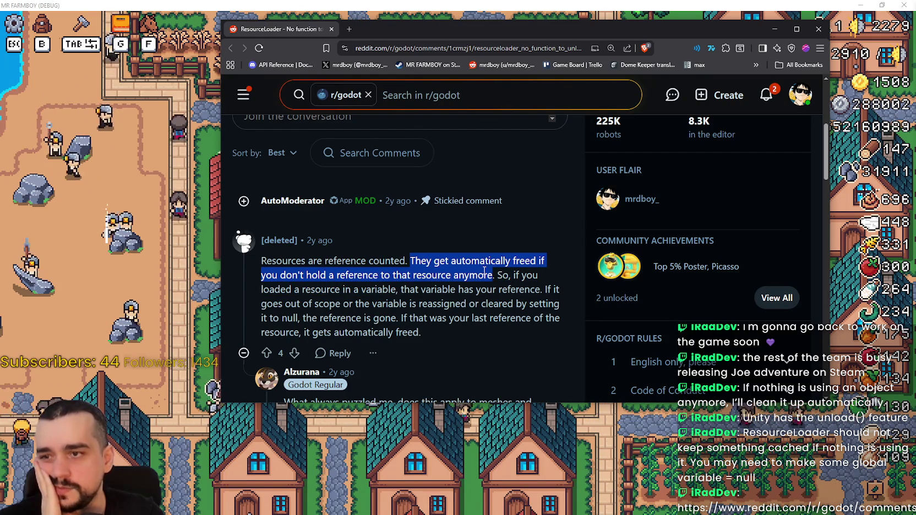
left_click_drag(535, 276, 375, 291)
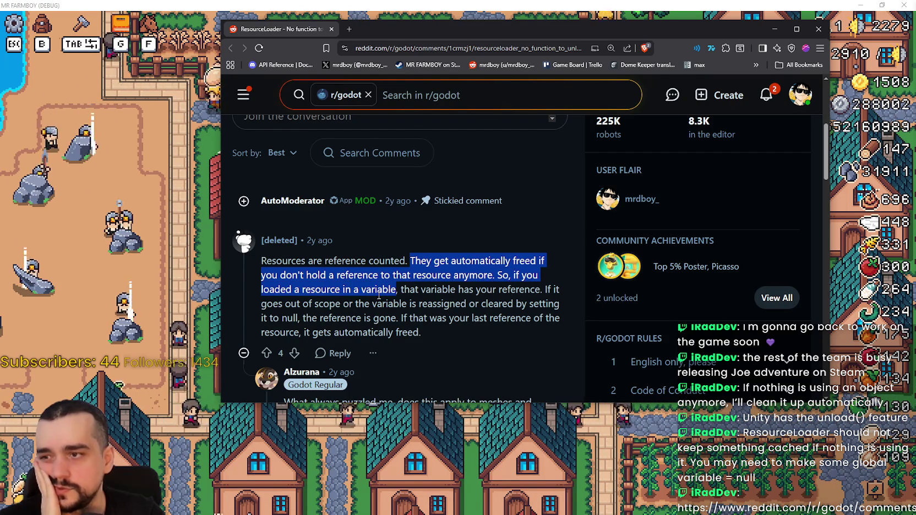
double_click(382, 290)
left_click_drag(400, 289, 486, 293)
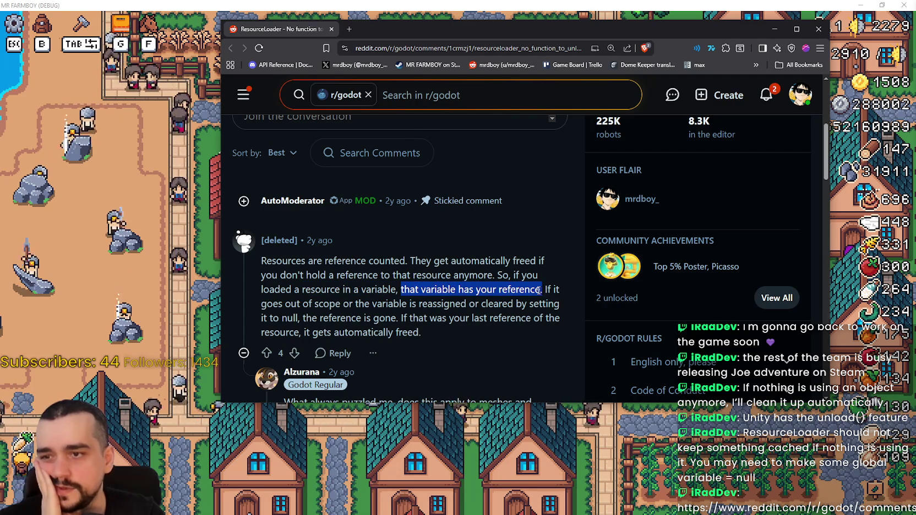
left_click(553, 288)
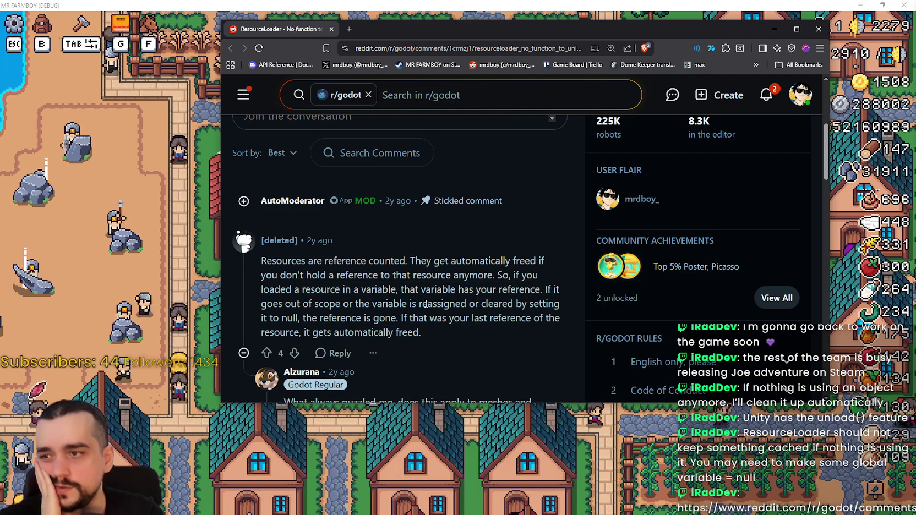
double_click(386, 304)
left_click_drag(373, 303, 467, 304)
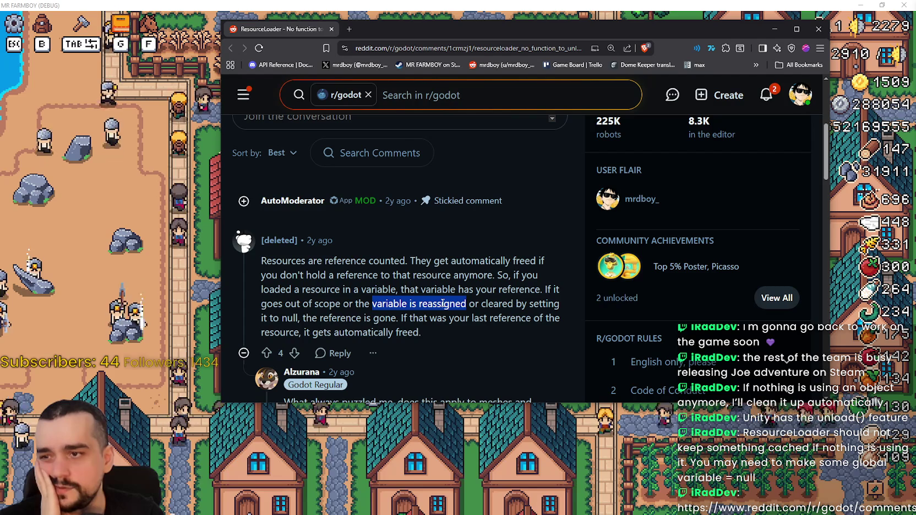
left_click(518, 309)
scroll(540, 281, "down", 1)
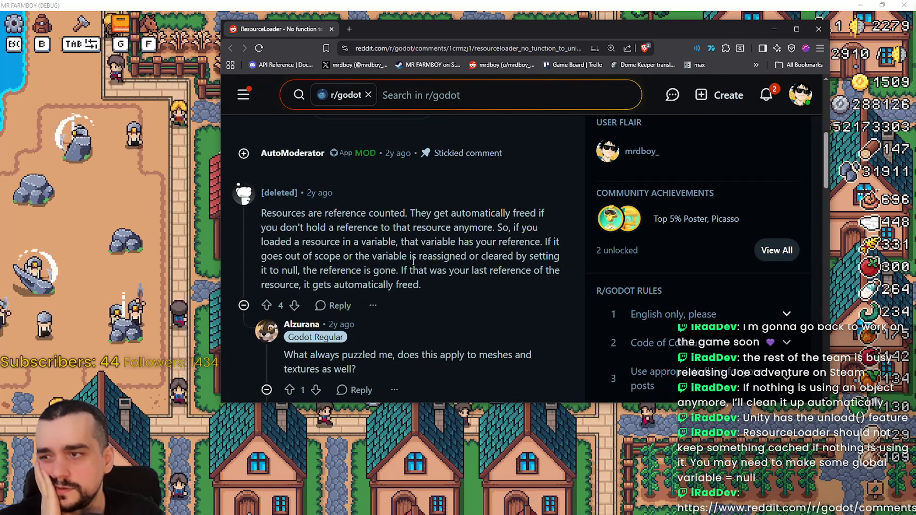
double_click(290, 270)
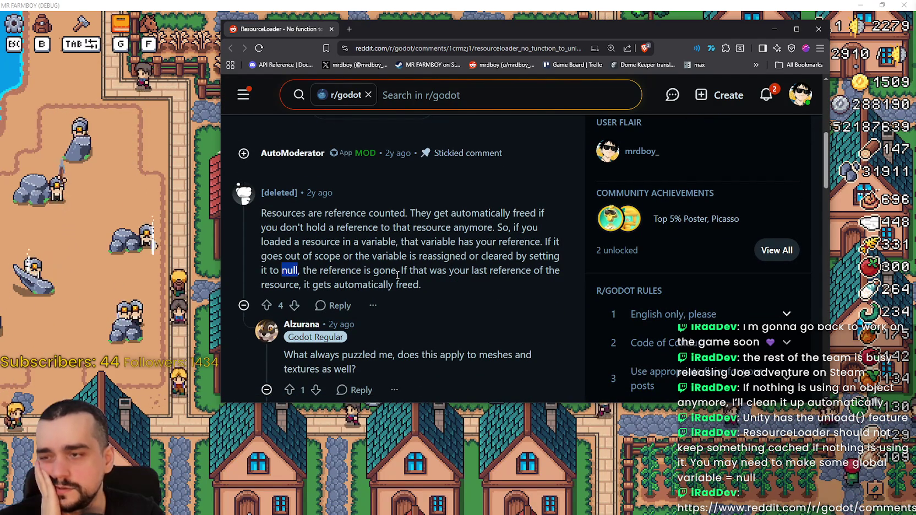
mouse_move(387, 274)
left_mouse_down()
mouse_move(284, 270)
mouse_move(322, 270)
left_mouse_up()
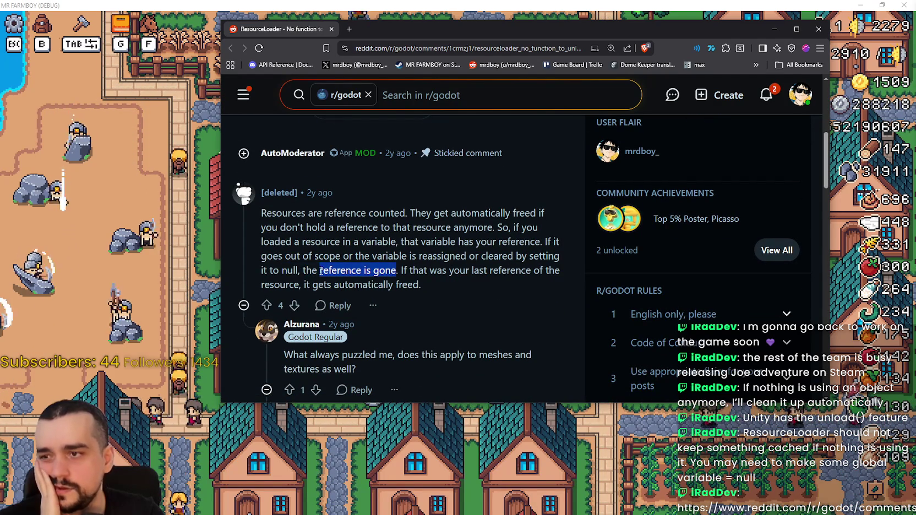
left_click(462, 271)
left_click_drag(465, 269, 500, 279)
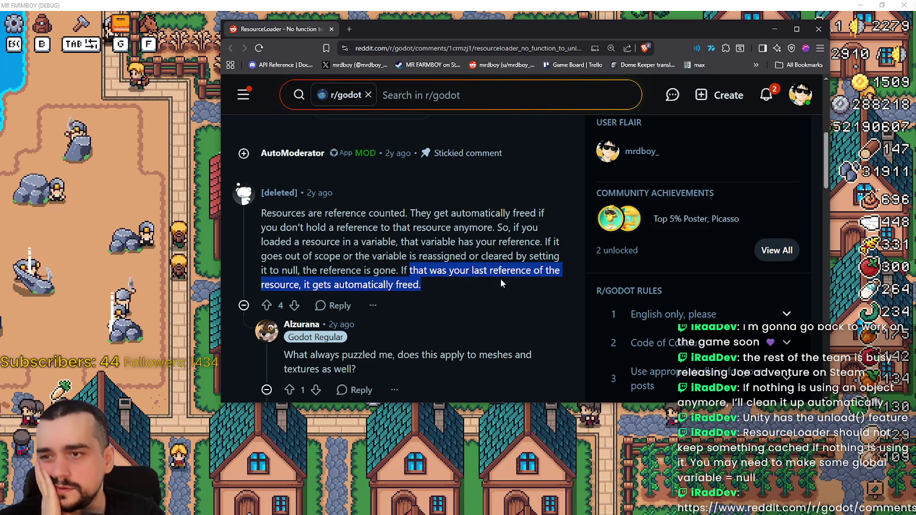
scroll(420, 271, "down", 2)
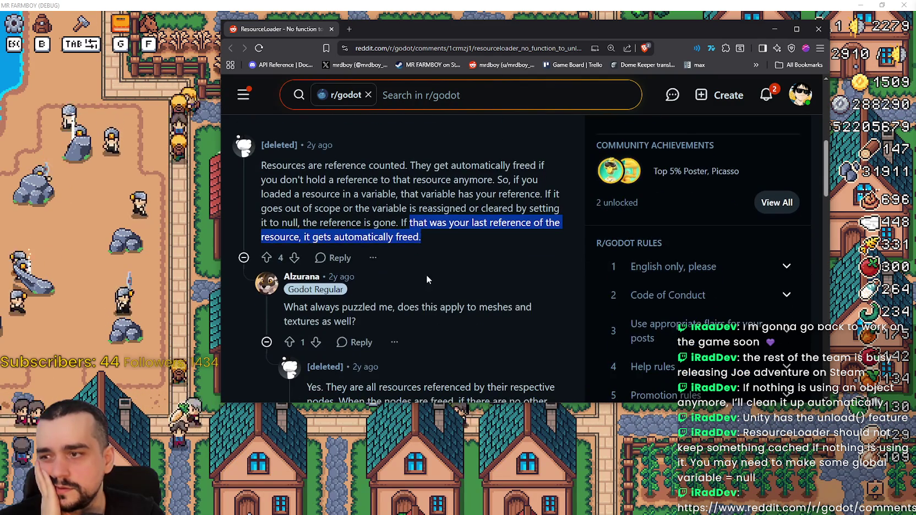
mouse_move(398, 260)
left_mouse_down()
mouse_move(546, 264)
mouse_move(535, 270)
left_mouse_up()
scroll(447, 274, "down", 2)
mouse_move(308, 244)
left_mouse_down()
mouse_move(552, 245)
mouse_move(555, 261)
mouse_move(539, 287)
mouse_move(552, 315)
mouse_move(545, 328)
mouse_move(409, 332)
mouse_move(554, 329)
mouse_move(556, 354)
mouse_move(543, 290)
mouse_move(539, 318)
left_mouse_up()
scroll(556, 354, "down", 2)
scroll(523, 315, "down", 4)
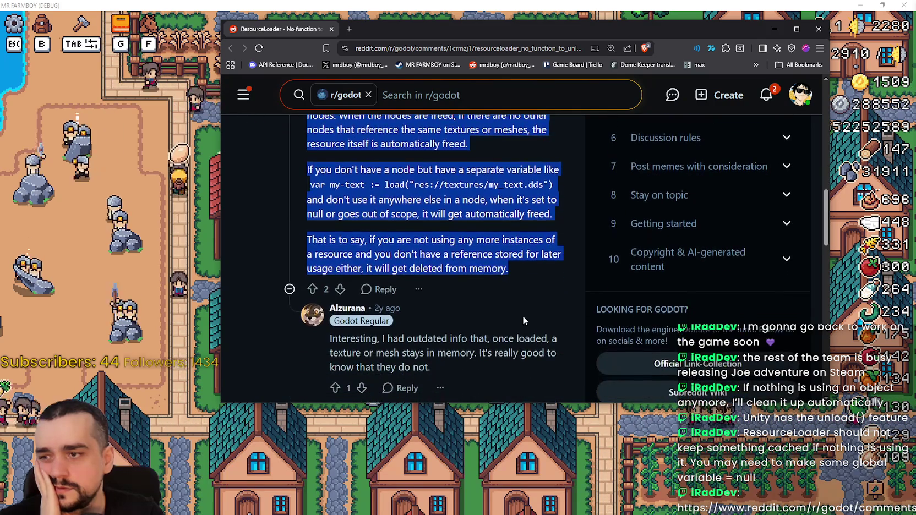
left_click_drag(407, 197, 545, 211)
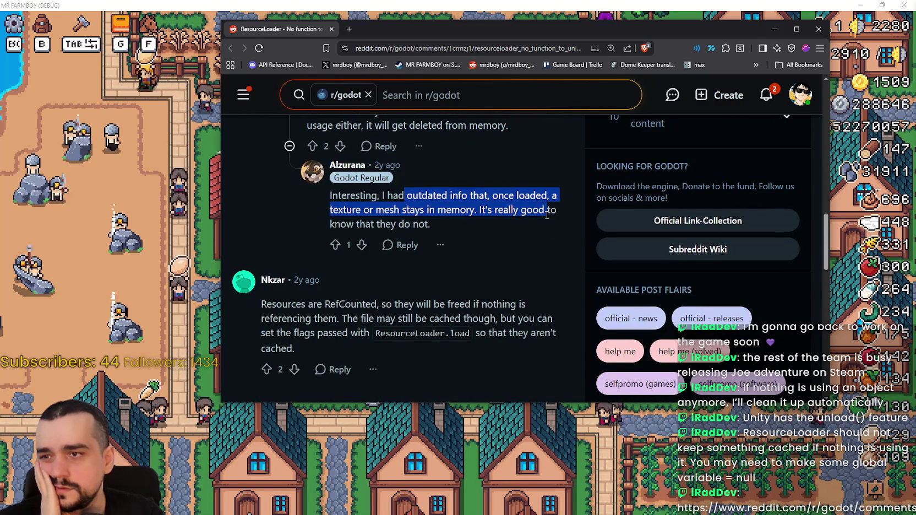
scroll(484, 245, "down", 1)
left_click(509, 261)
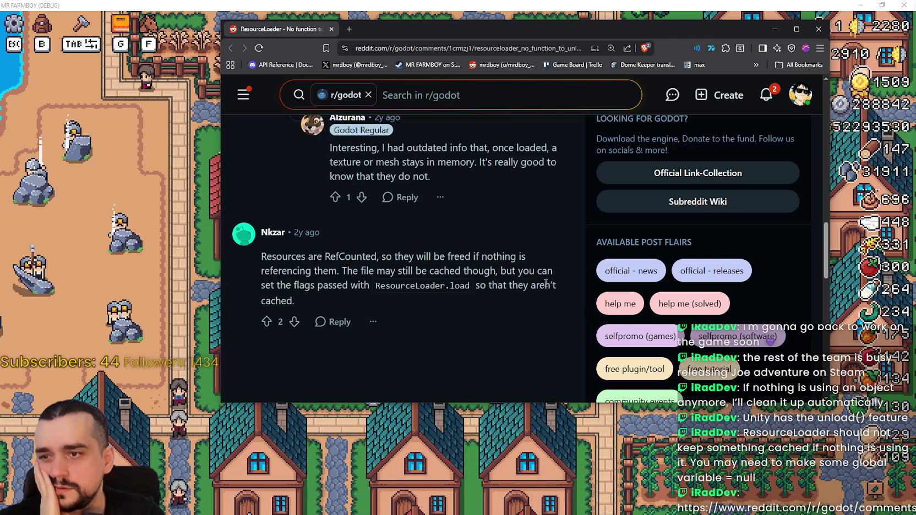
mouse_move(294, 300)
left_mouse_down()
mouse_move(349, 286)
mouse_move(358, 267)
mouse_move(262, 261)
left_mouse_up()
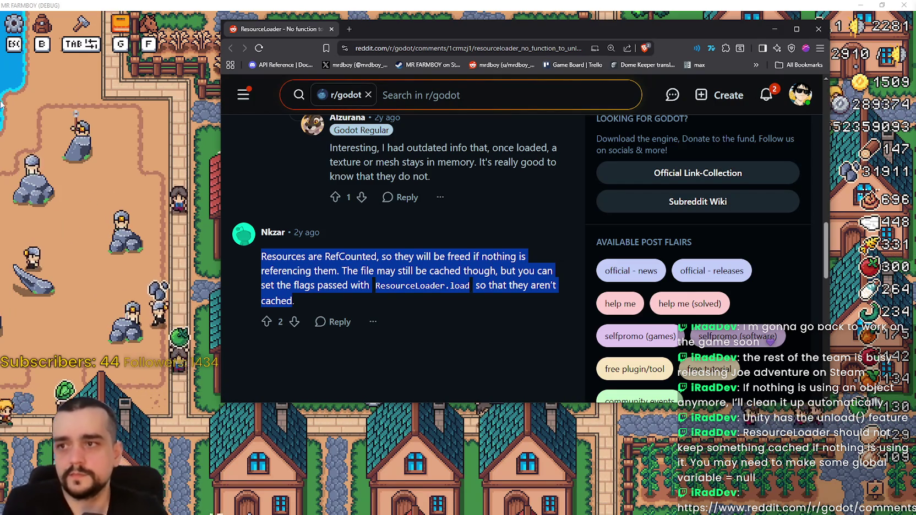
Step: Activate Farmer Boots in Crops and a second Animals buff so all six slots are filled
left_click(775, 28)
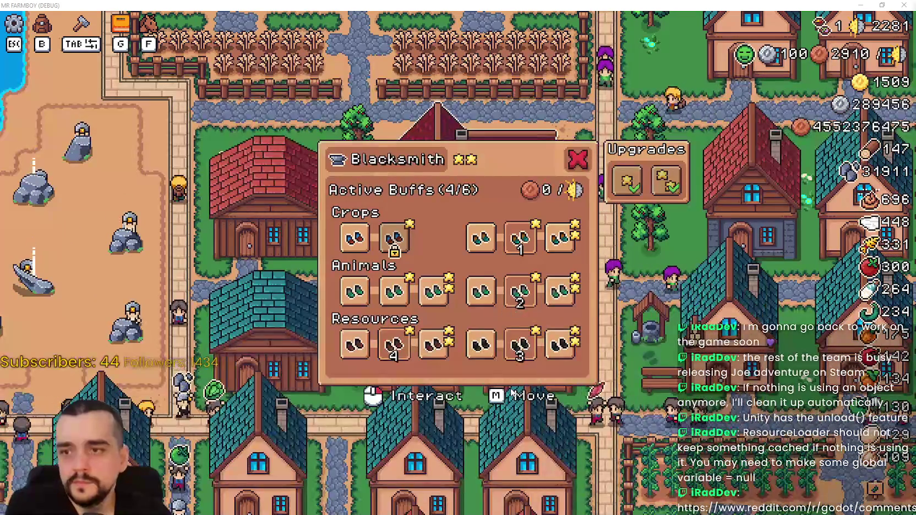
left_click(351, 241)
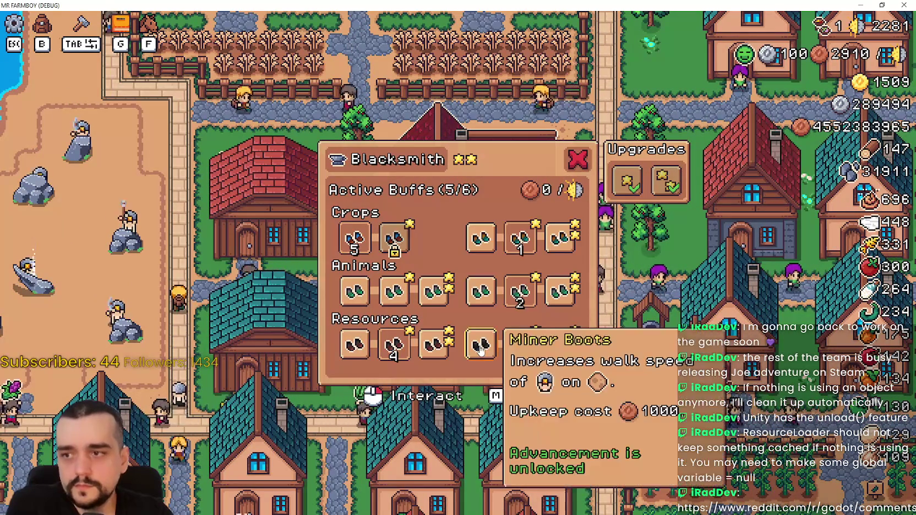
left_click(393, 292)
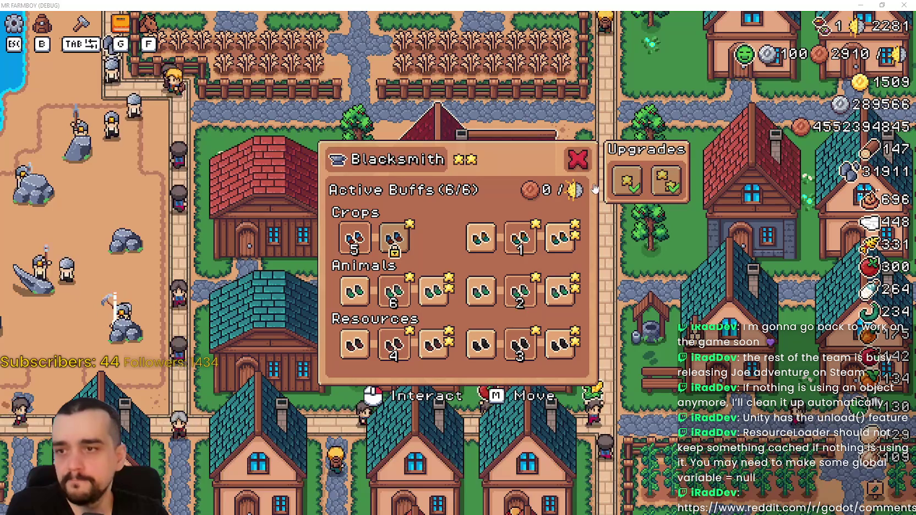
mouse_move(490, 237)
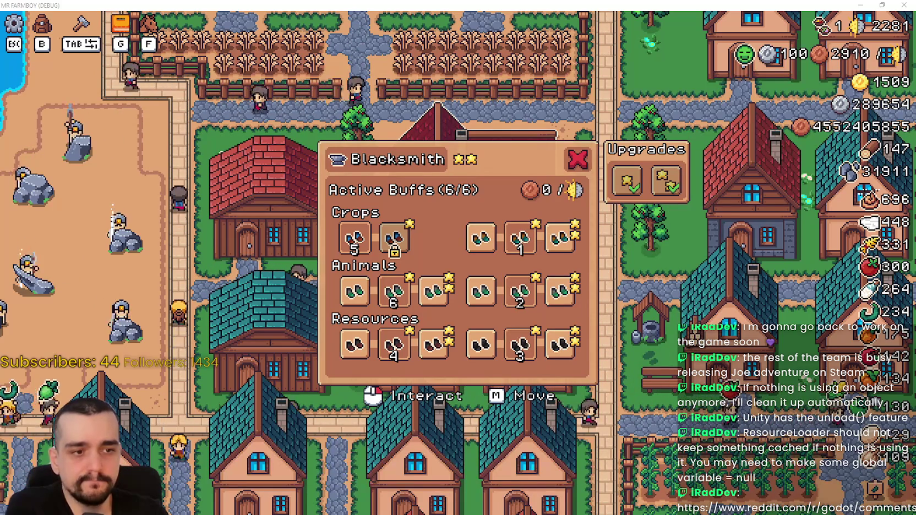
key("shift+Tab")
key("shift+Tab")
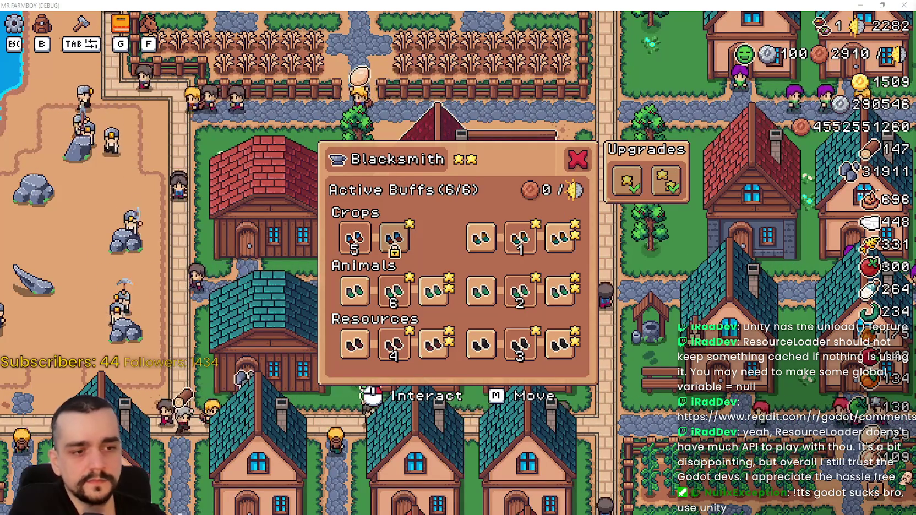
Step: Find show_tool_tip_unique_upgrade_building across all project files and enlarge the Search Results panel
key("alt+Tab")
key("Down")
key("Down")
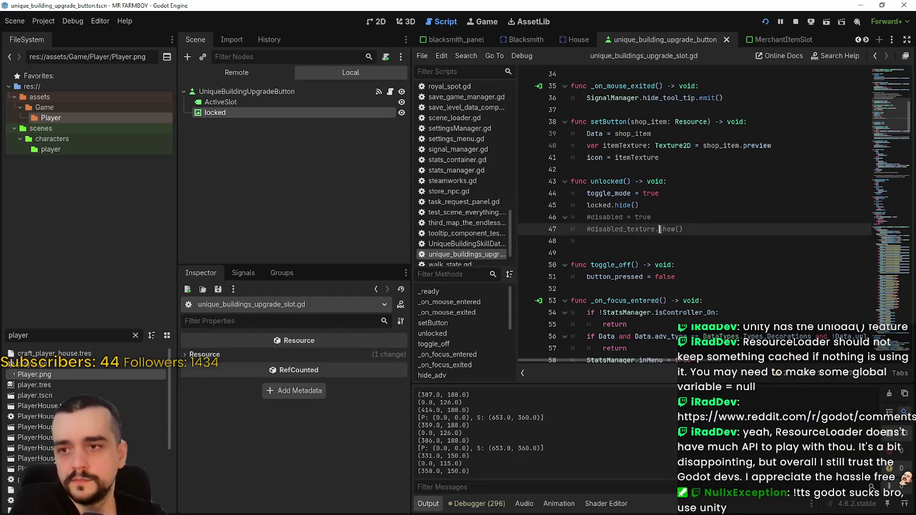
scroll(628, 258, "down", 4)
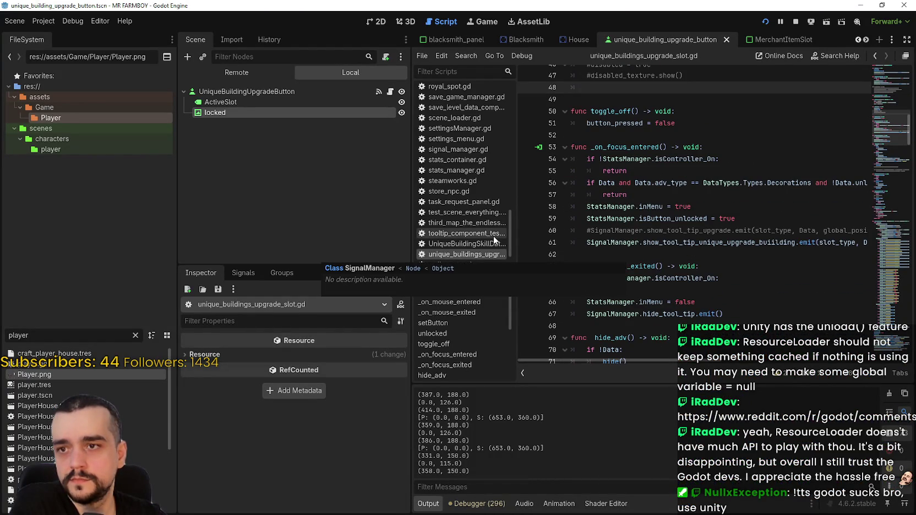
scroll(662, 218, "down", 1)
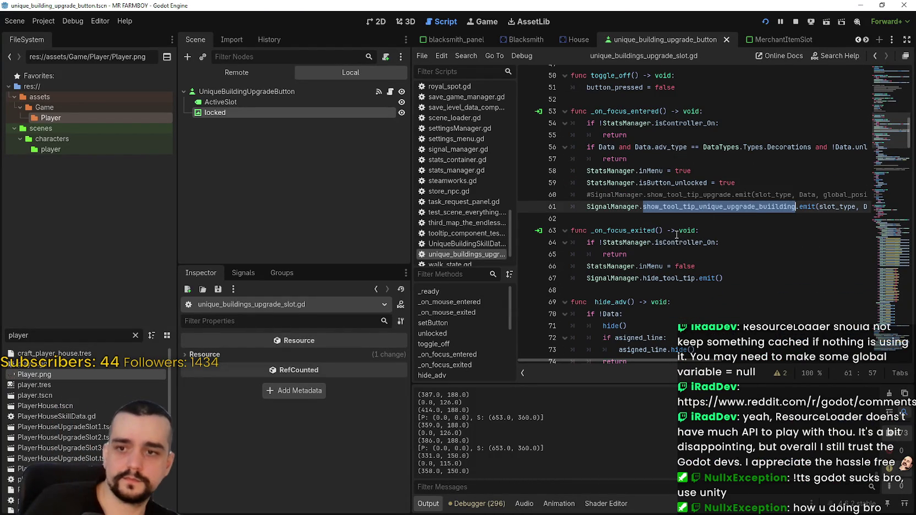
key("ctrl+shift+f")
left_click(444, 308)
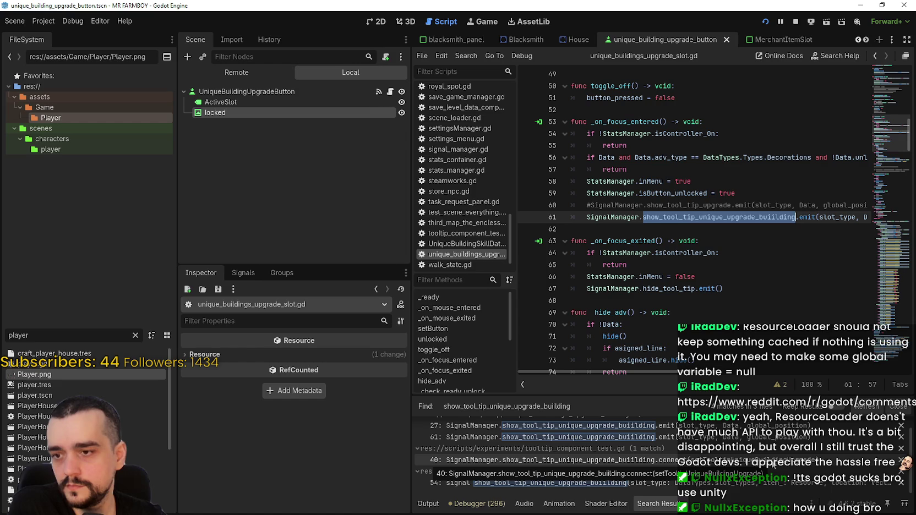
left_click(700, 227)
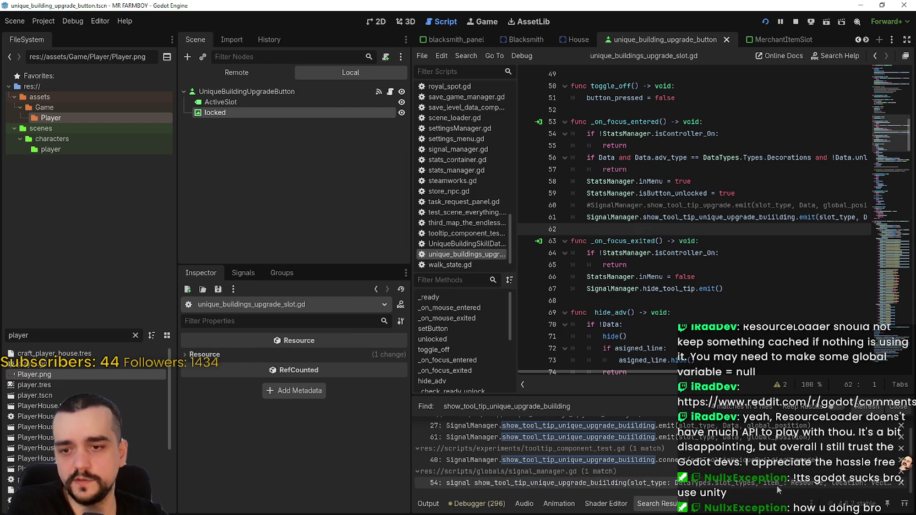
scroll(778, 477, "up", 1)
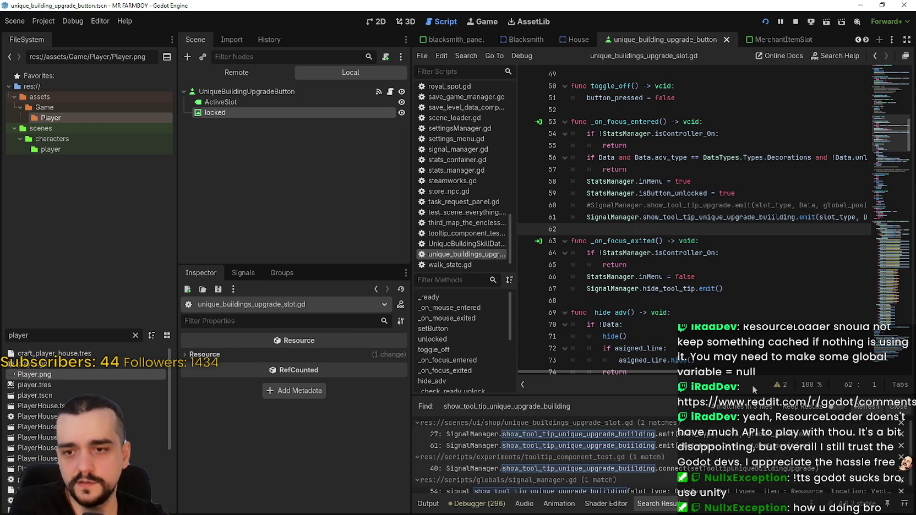
left_click_drag(749, 397, 743, 333)
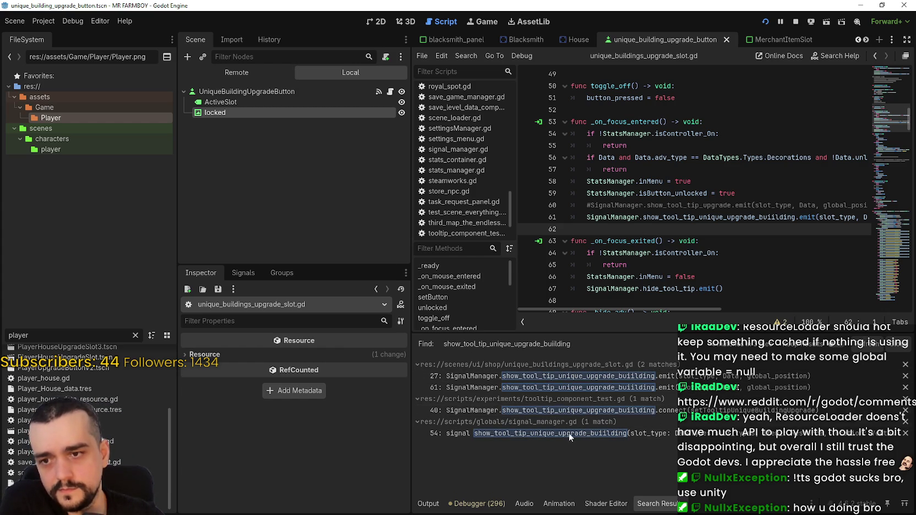
Step: Open the line 40 match in tooltip_component_test.gd and jump to setTooltipUniqueBuildingUpgrade's definition
left_click(619, 410)
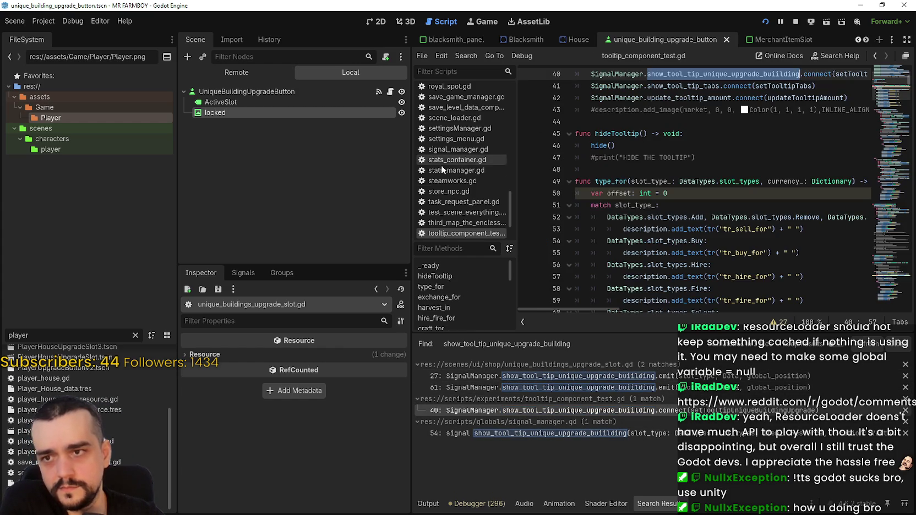
mouse_move(410, 193)
left_mouse_down()
mouse_move(372, 208)
mouse_move(327, 210)
left_mouse_up()
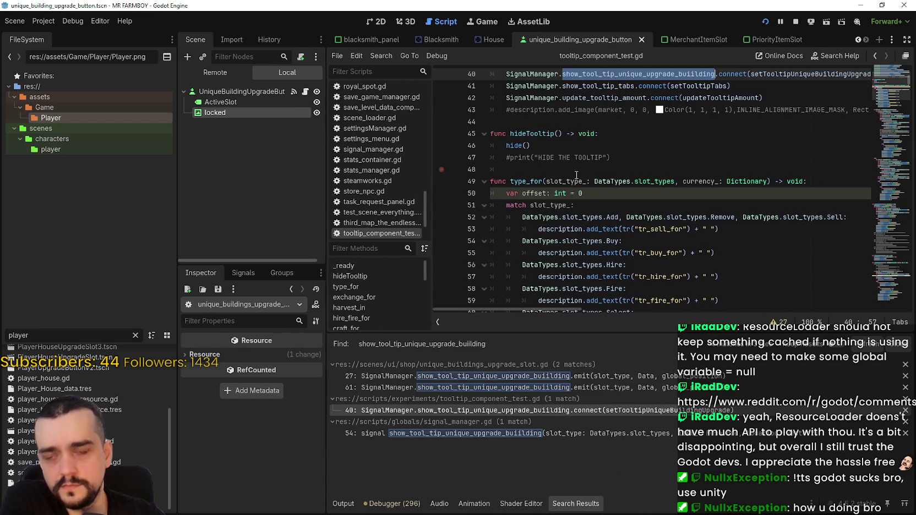
scroll(597, 182, "up", 3)
scroll(772, 181, "up", 1)
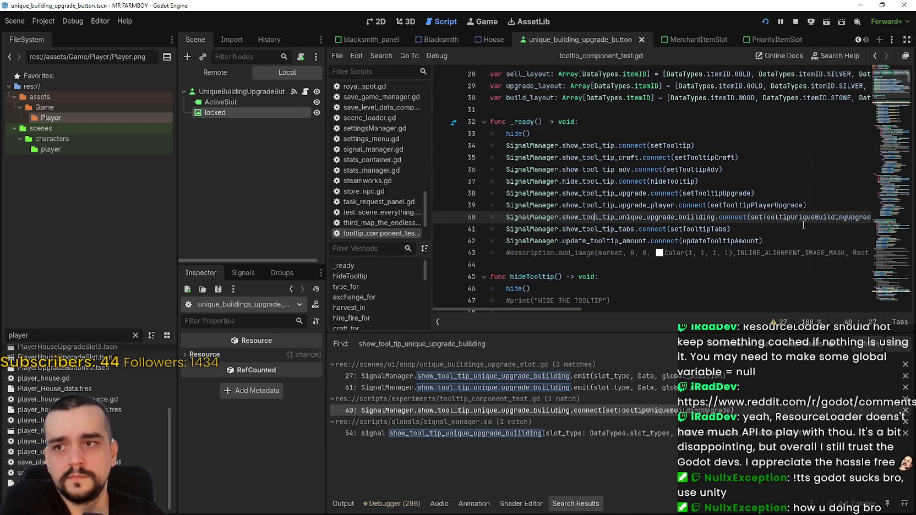
right_click(801, 220)
left_click(808, 373)
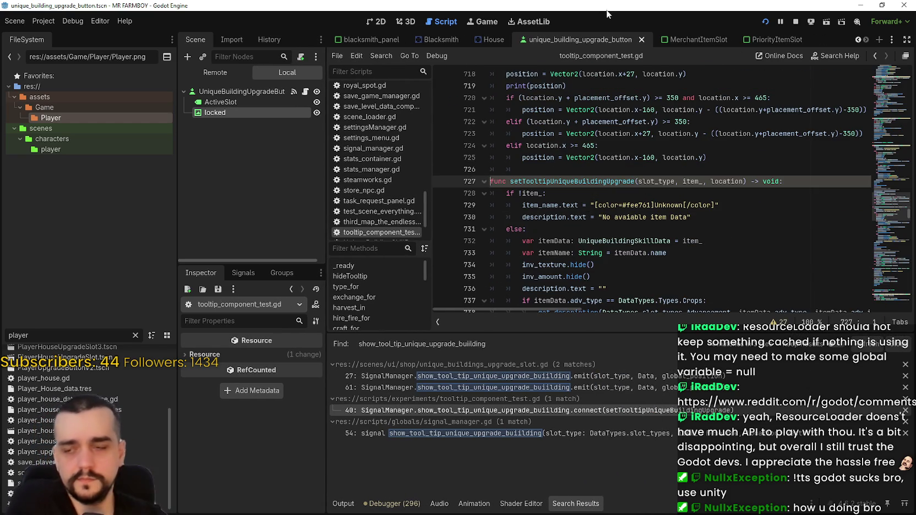
Step: Select the itemName variable and the tr_adv_unlocked key, then bring up the Debugger
scroll(579, 167, "down", 7)
left_click(799, 229)
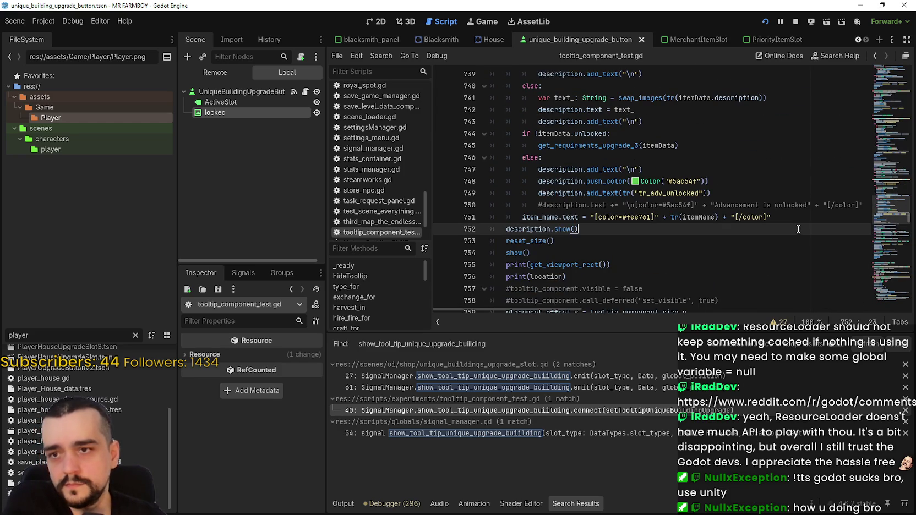
double_click(711, 217)
double_click(677, 193)
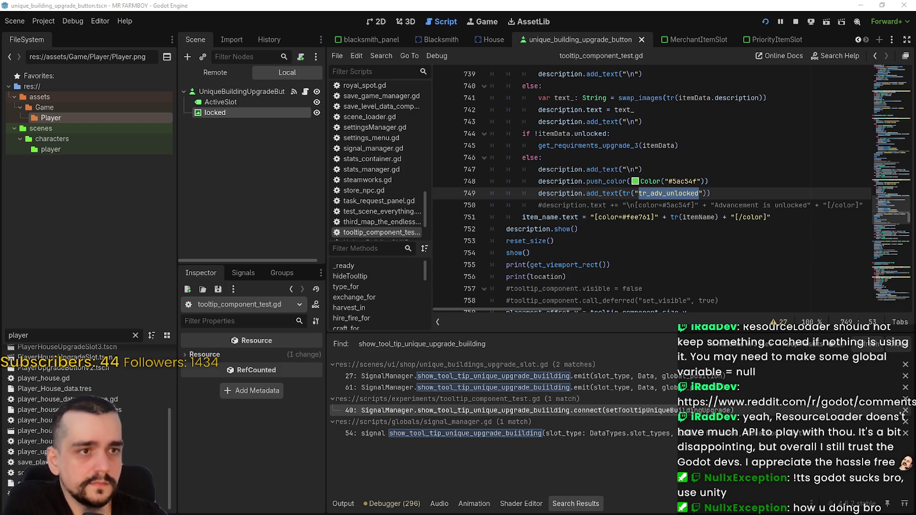
left_click(393, 504)
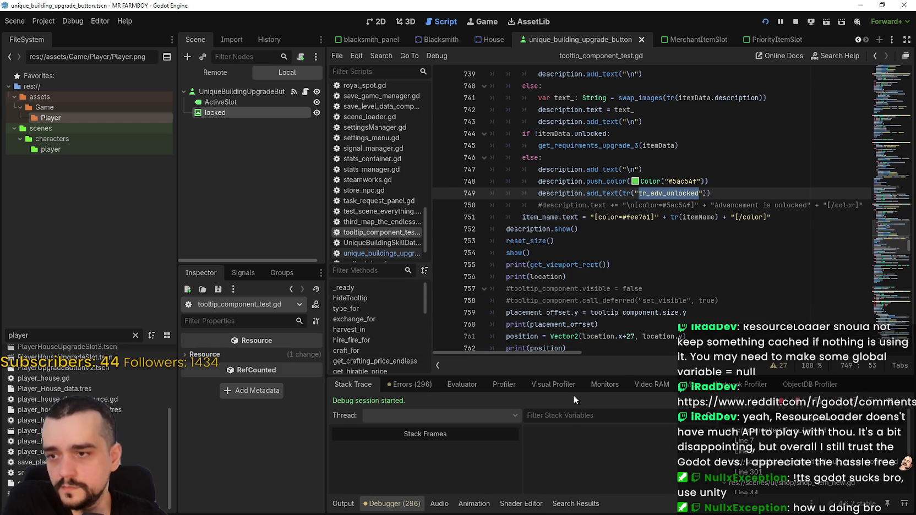
Step: Graph the Static and Static Max memory monitors in Debugger Monitors, then stop the game
left_click(597, 385)
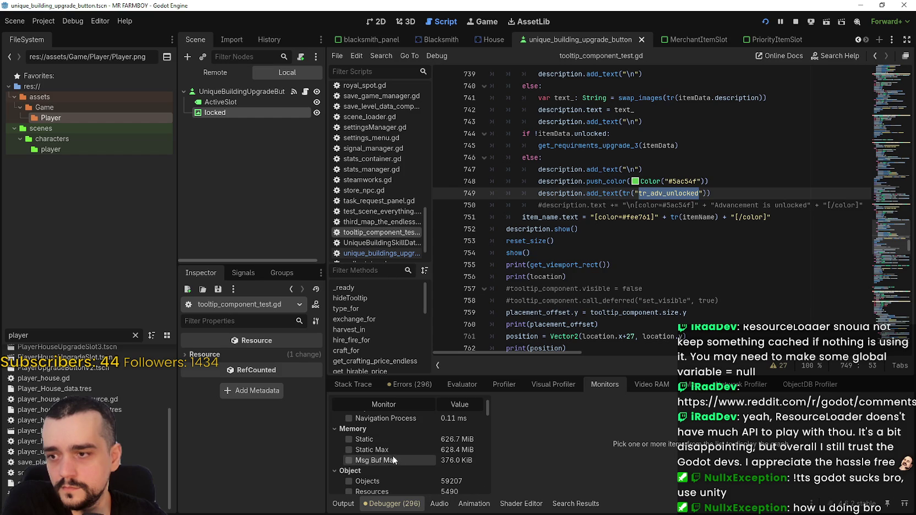
left_click(375, 440)
left_click(378, 449)
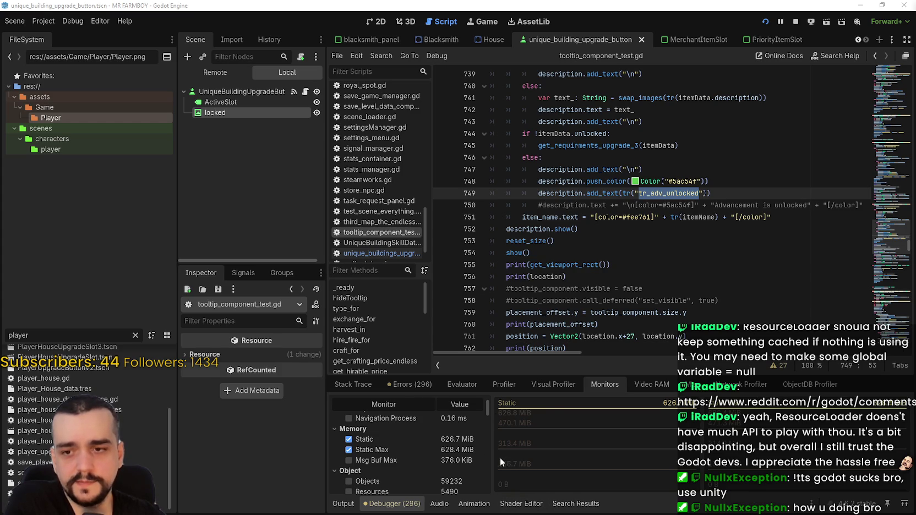
scroll(463, 455, "down", 1)
scroll(447, 448, "up", 2)
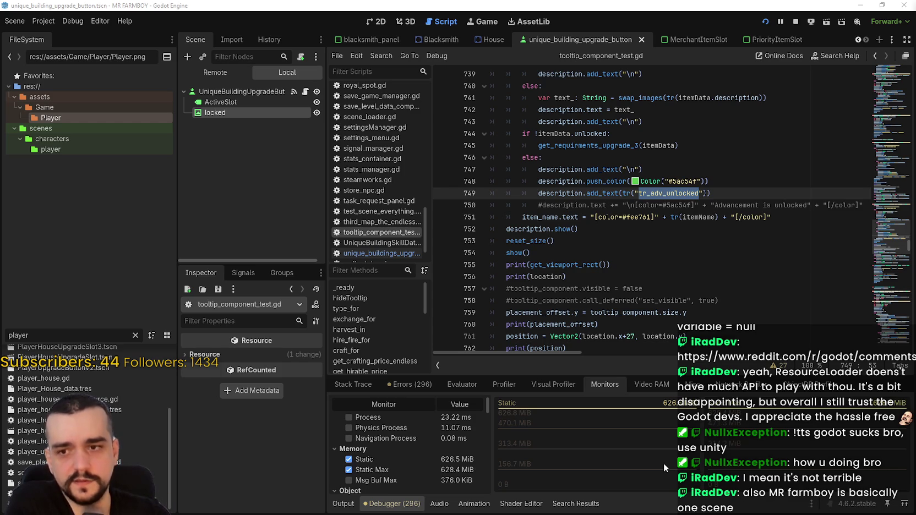
left_click(794, 20)
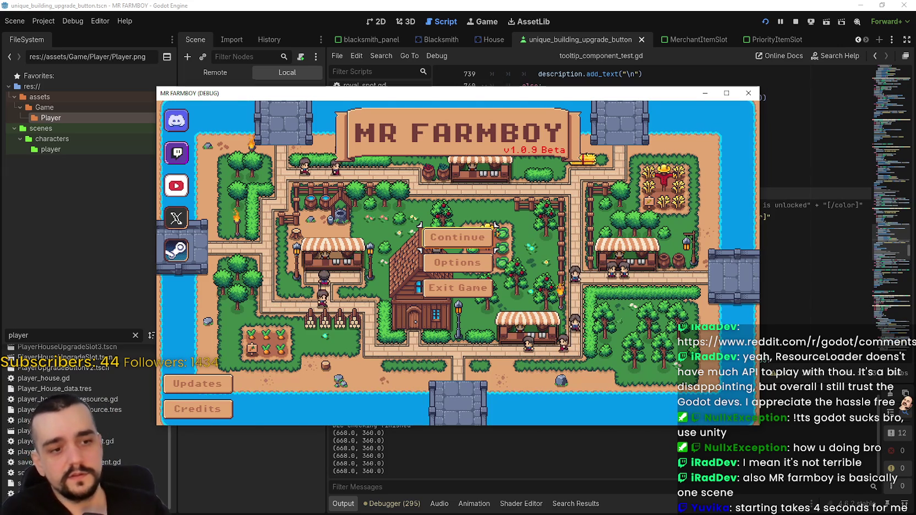
Step: Continue and load Save 1, then open the blacksmith's buffs panel
left_click(454, 237)
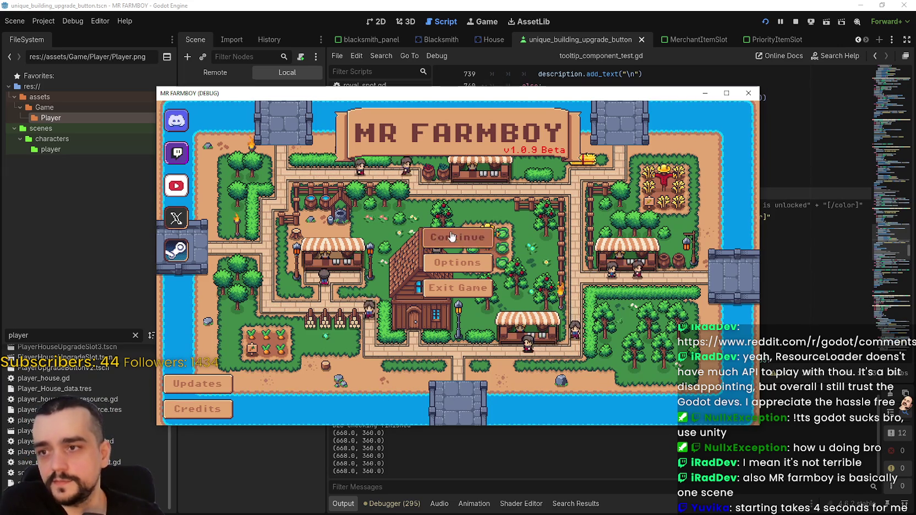
left_click(455, 217)
left_click(385, 218)
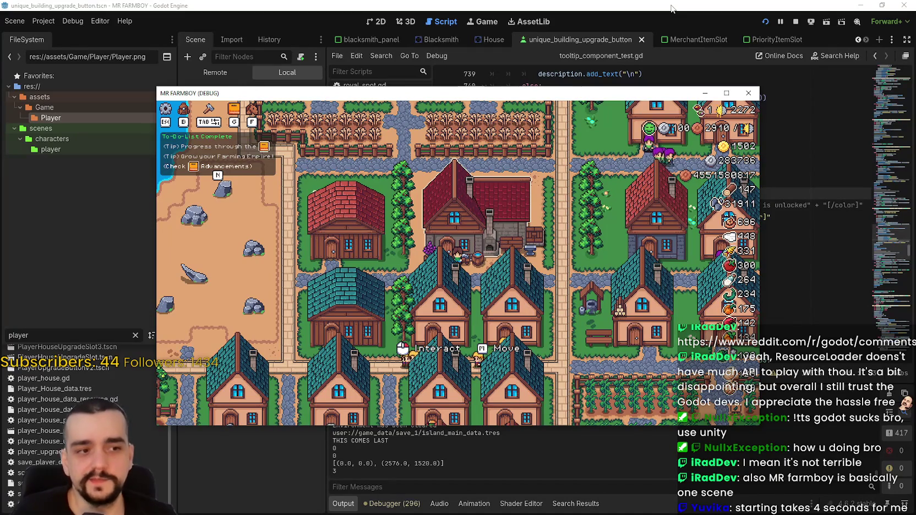
left_click(685, 134)
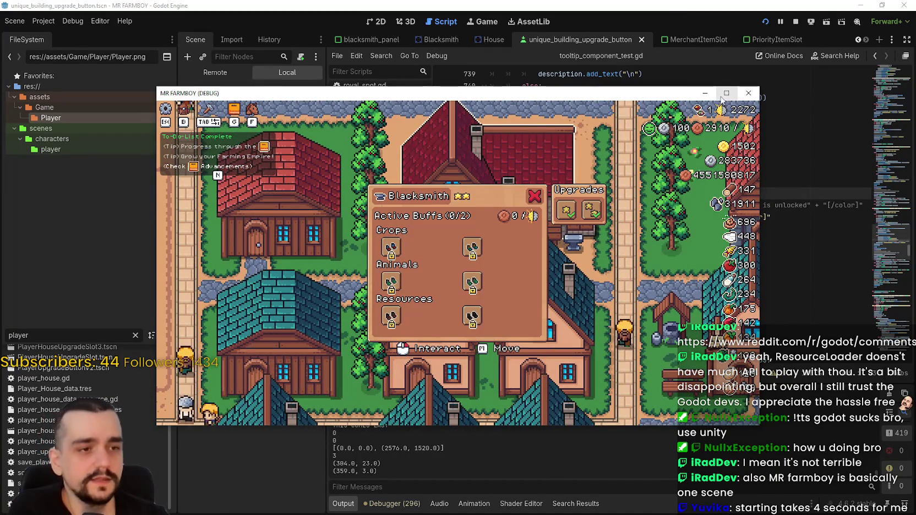
Step: Unlock the Farmer Boots advancement and maximize the game window
left_click(637, 4)
scroll(606, 181, "up", 1)
key("End")
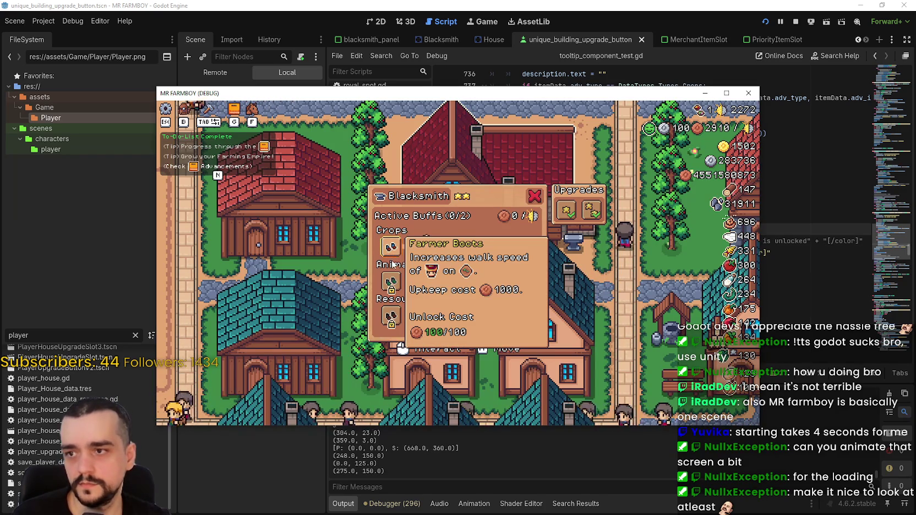
left_click(395, 257)
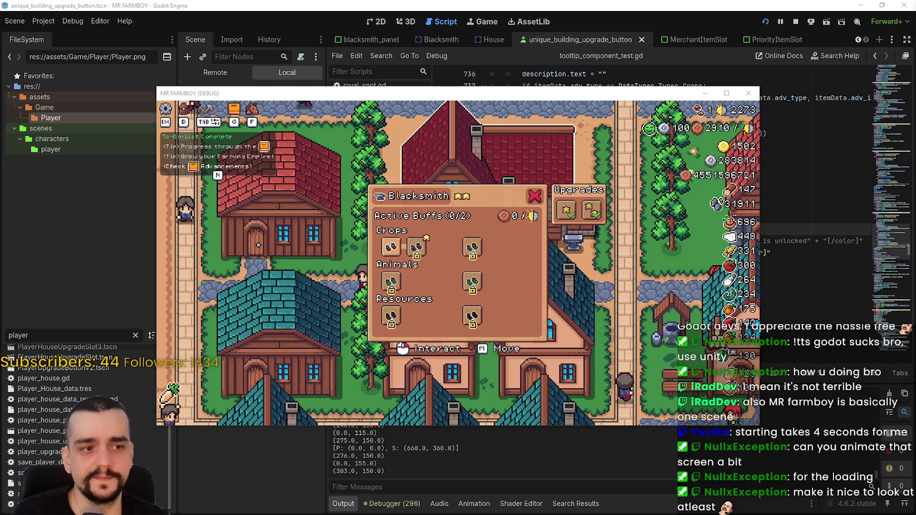
left_click(725, 95)
mouse_move(357, 237)
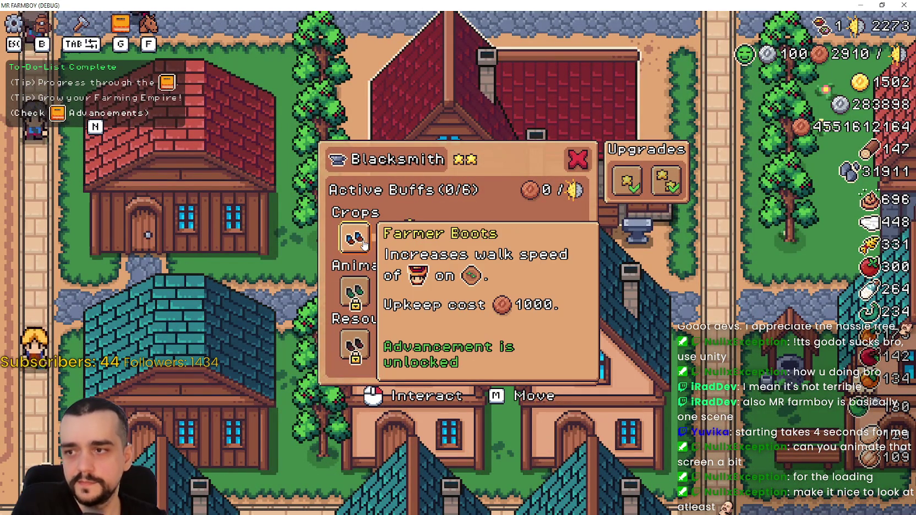
Step: Toggle the Farmer Boots buff until it stays active and Active Buffs reads 1/6
left_click(363, 243)
left_click(361, 242)
left_click(359, 241)
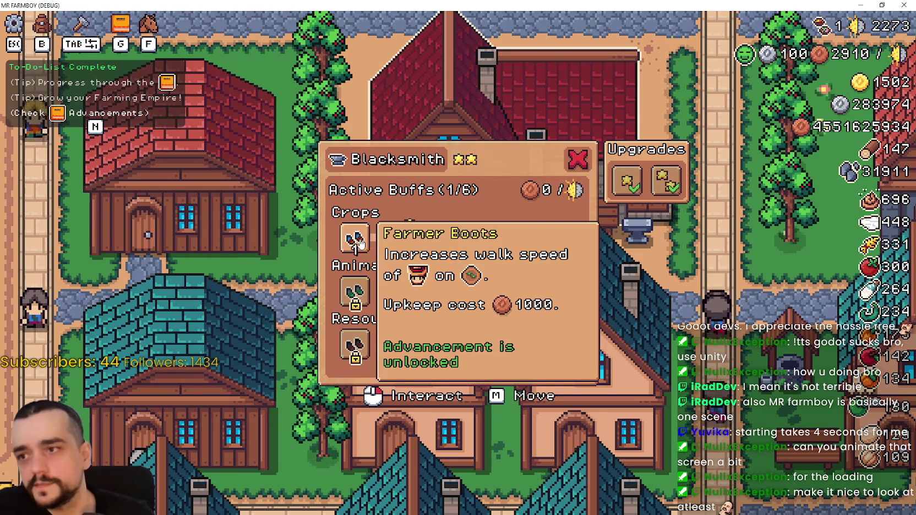
left_click(359, 241)
left_click(359, 241)
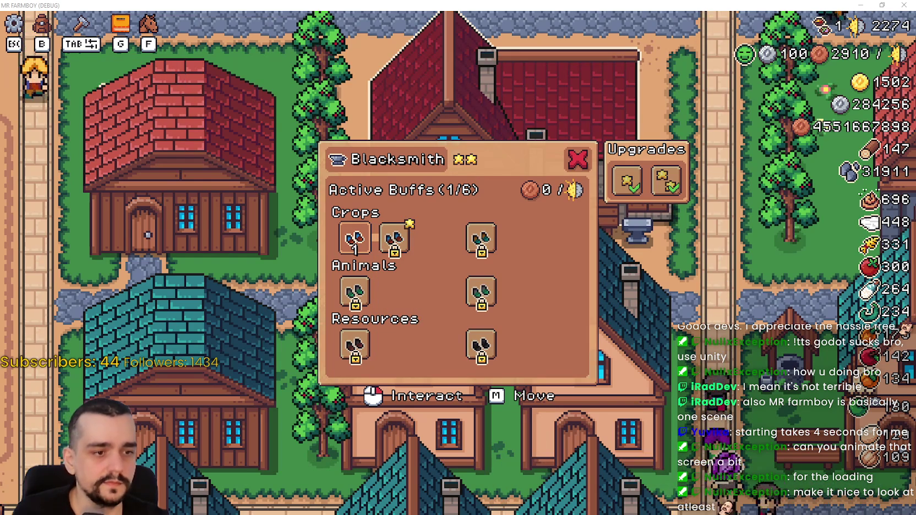
Step: Close the Mr Farmboy game window and the other project's editor window
key("alt+F4")
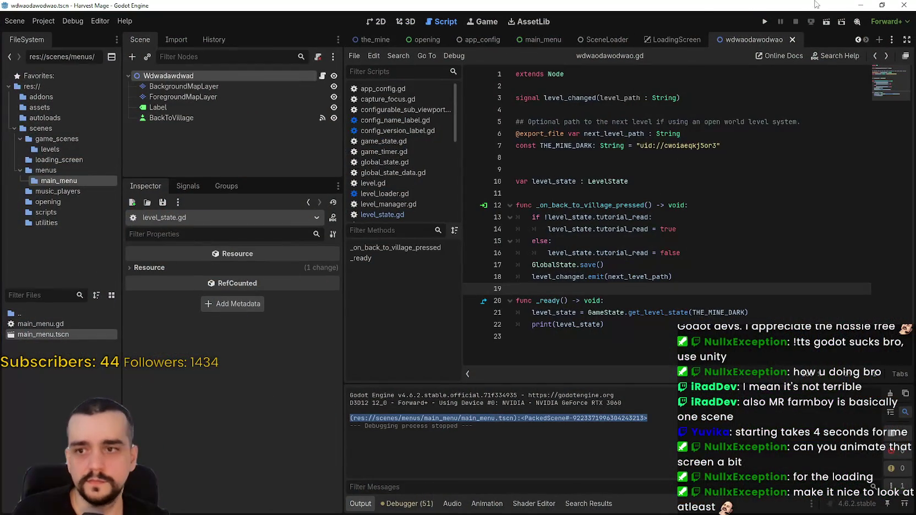
left_click(859, 4)
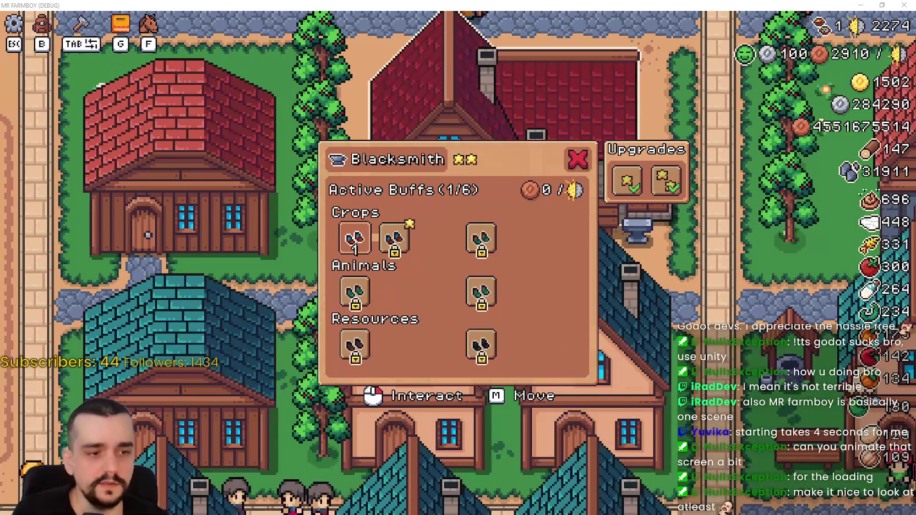
left_click(903, 5)
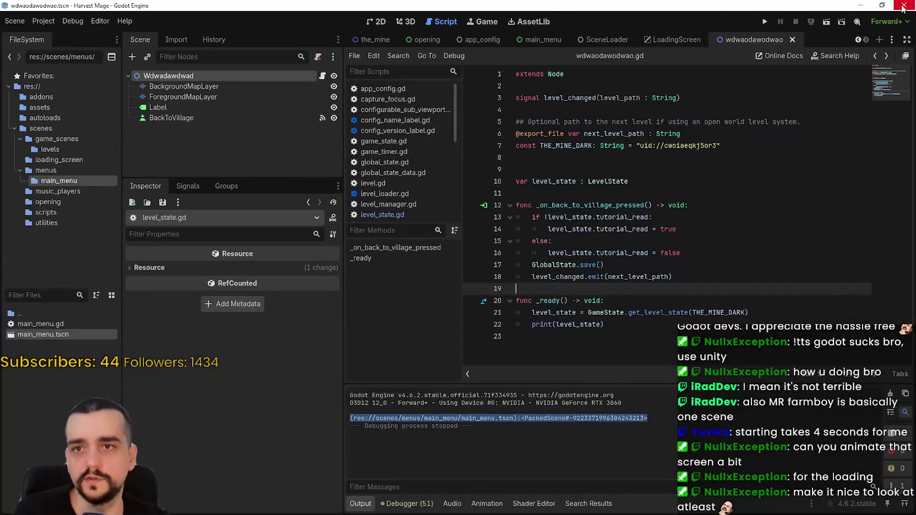
left_click(903, 5)
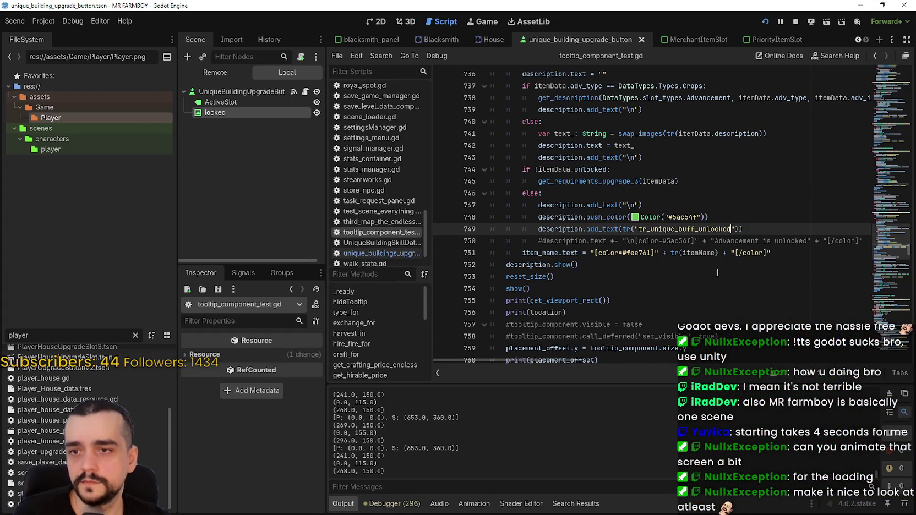
Step: Save tooltip_component_test.gd, check the unlocked branch on line 744, and stop the running game
key("ctrl+s")
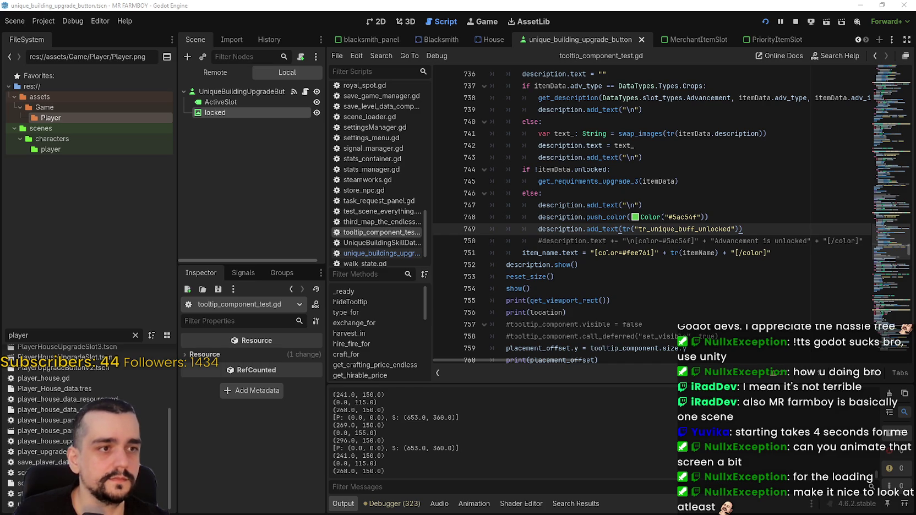
left_click(732, 173)
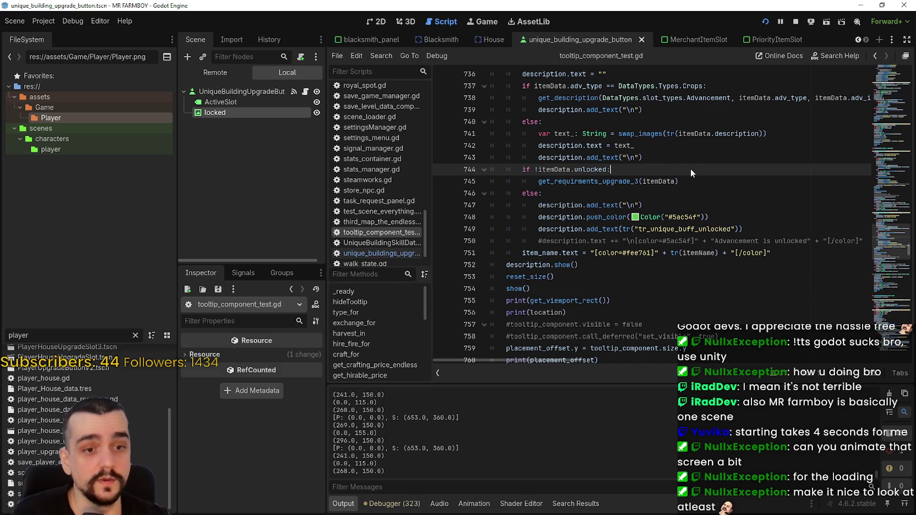
left_click(796, 22)
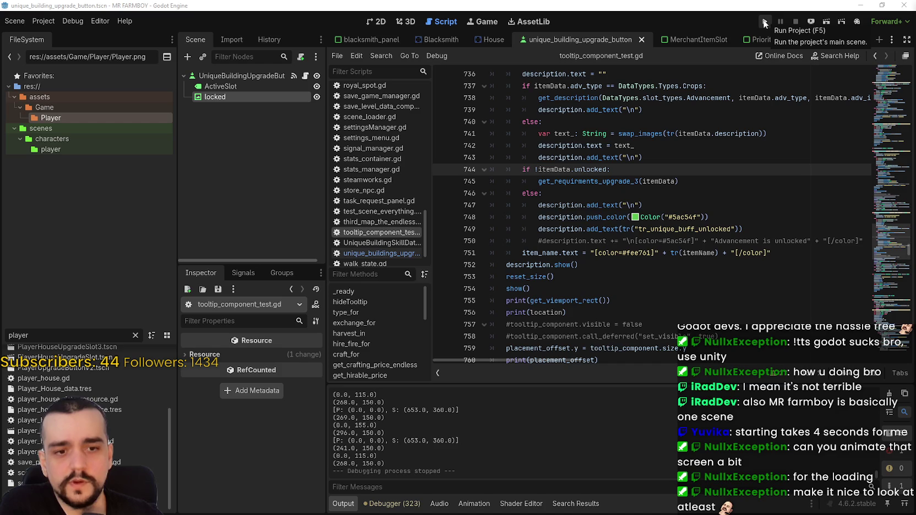
Step: Run the game again and move the not-responding warning and game window aside
left_click(764, 22)
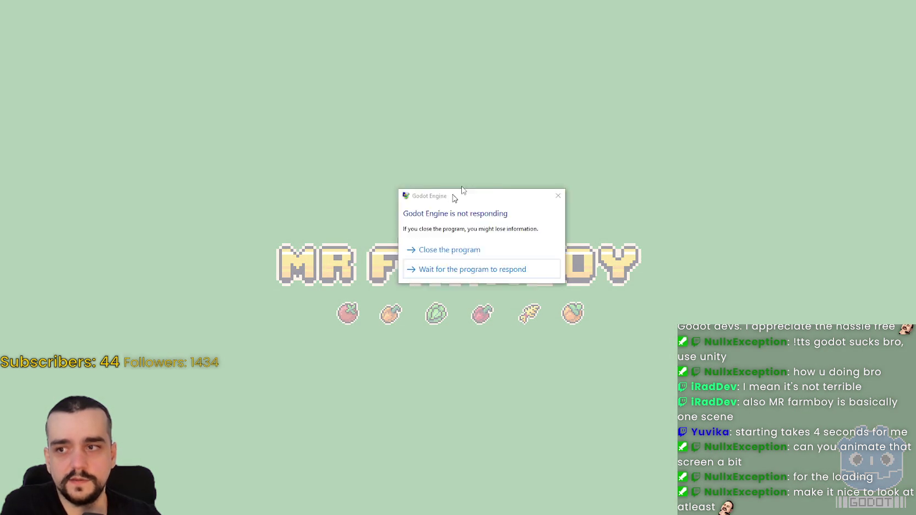
left_click_drag(452, 196, 520, 102)
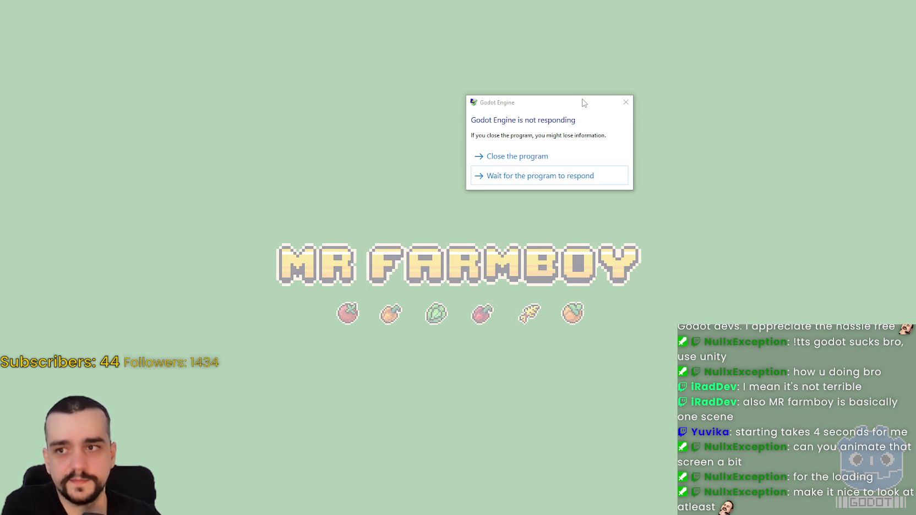
left_click_drag(585, 102, 481, 73)
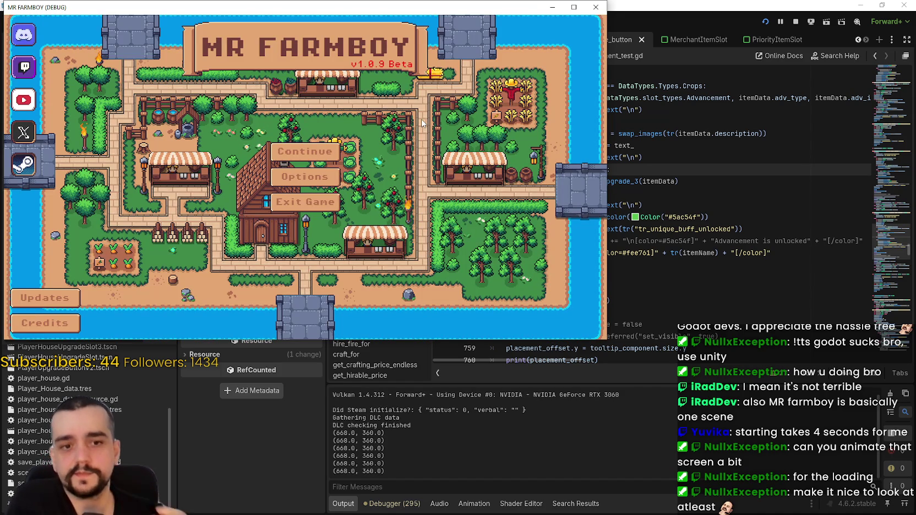
mouse_move(173, 13)
left_mouse_down()
mouse_move(440, 49)
mouse_move(312, 27)
left_mouse_up()
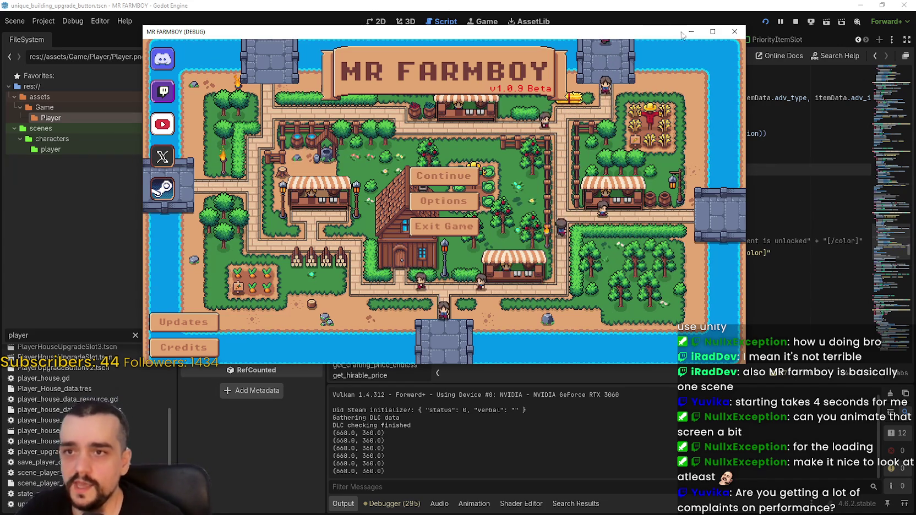
Step: Maximize the game window and load the Save 1 (Normal) save game
left_click(711, 33)
left_click(468, 220)
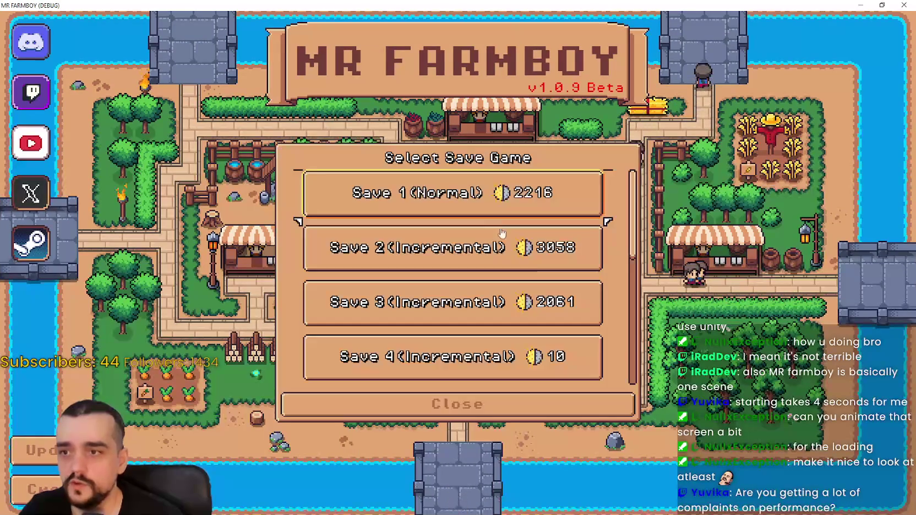
left_click(485, 199)
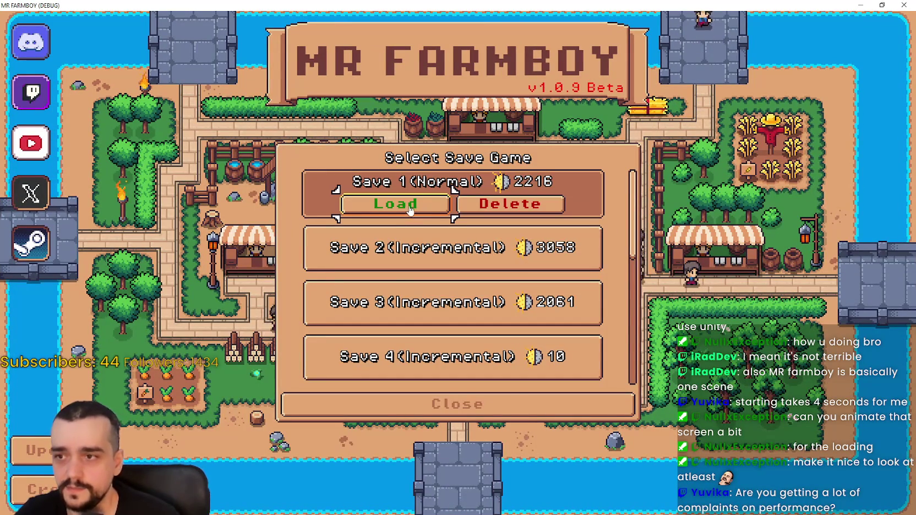
left_click(410, 210)
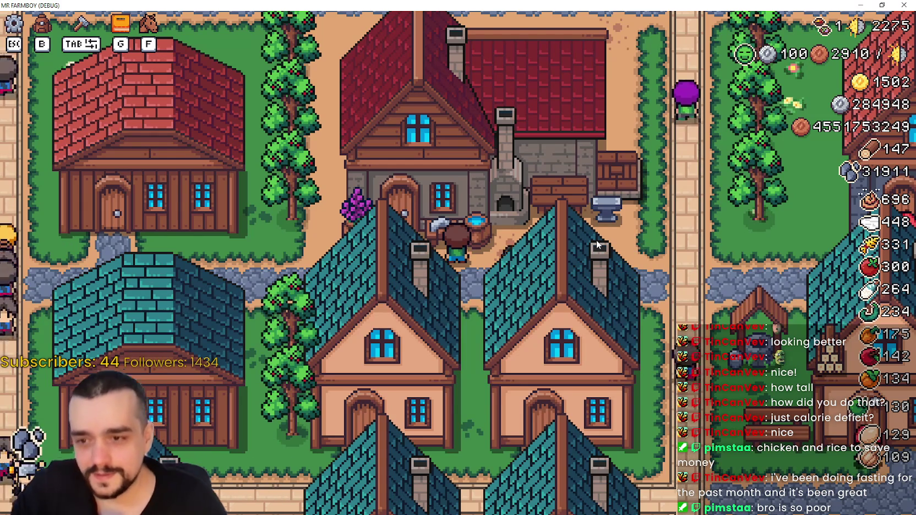
Step: Walk up to the Blacksmith, open its buff panel with E to read Farmer Boots, then Alt+Tab to Godot
key("w")
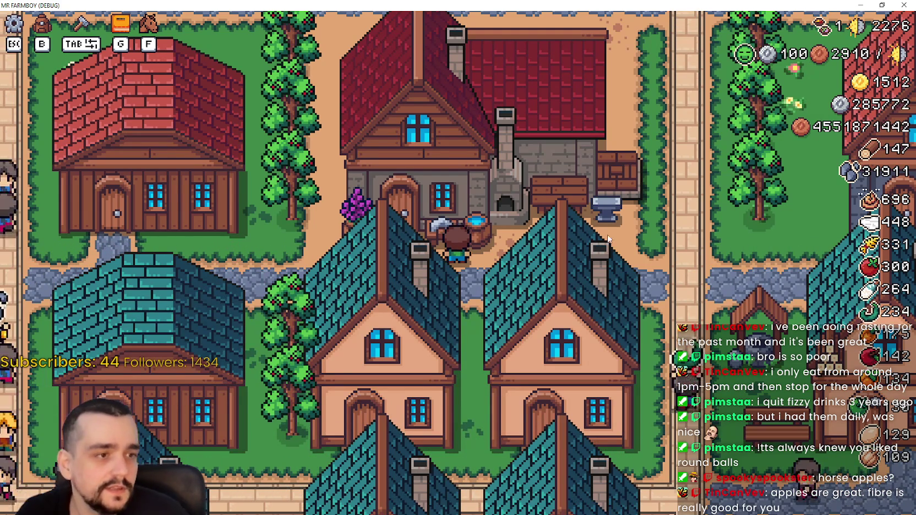
key("e")
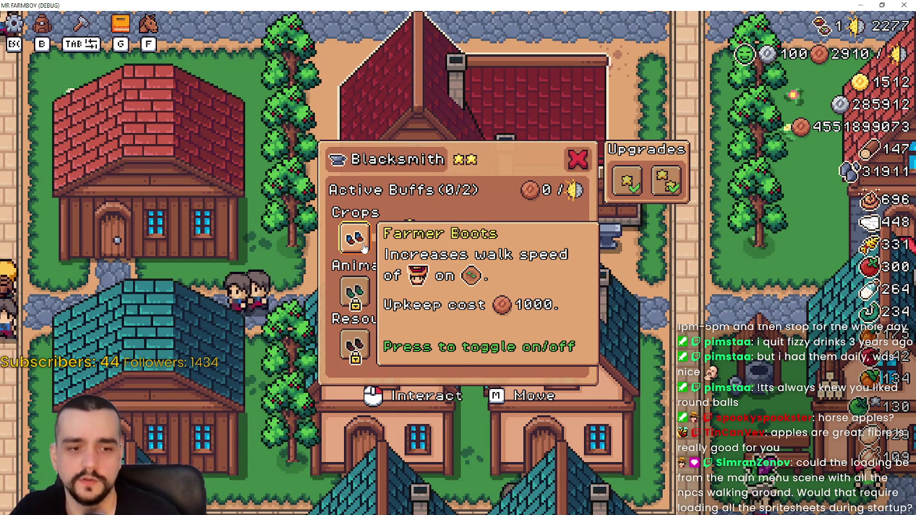
key("alt+Tab")
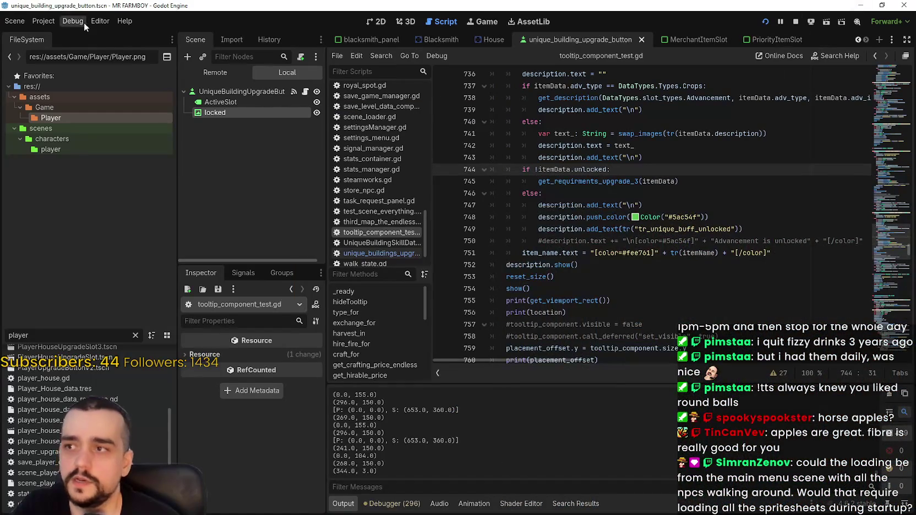
Step: Review the Autoload globals in Project Settings, close it, and place the cursor on line 746
left_click(44, 21)
left_click(52, 36)
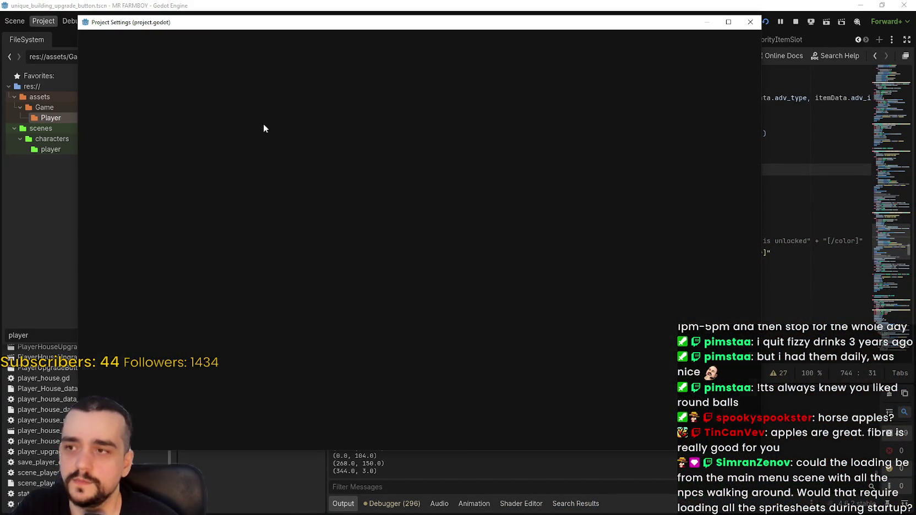
left_click(235, 45)
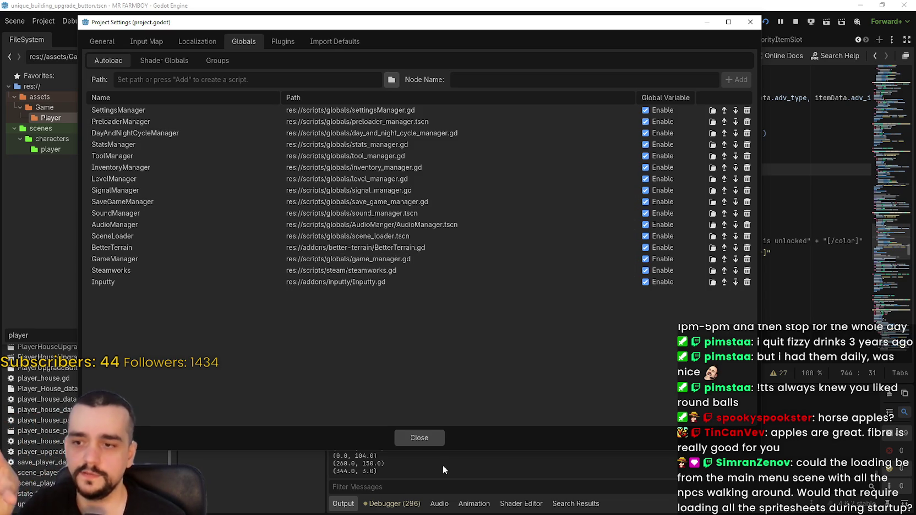
left_click(435, 441)
left_click(631, 192)
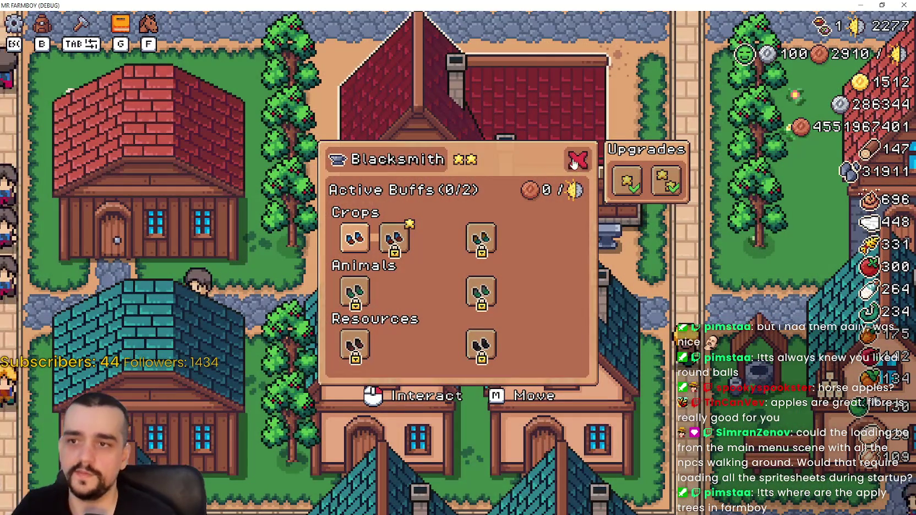
Step: Close the Blacksmith panel and zoom the camera out and back in
left_click(573, 162)
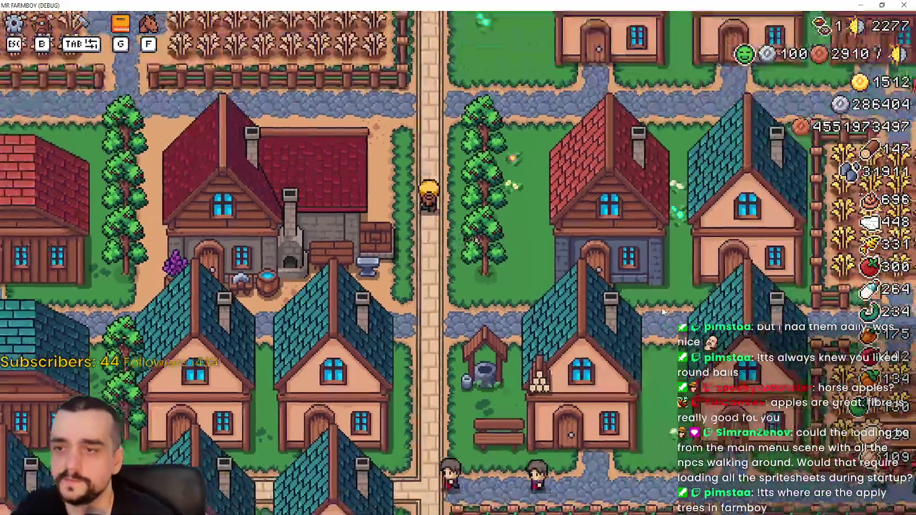
scroll(663, 312, "down", 3)
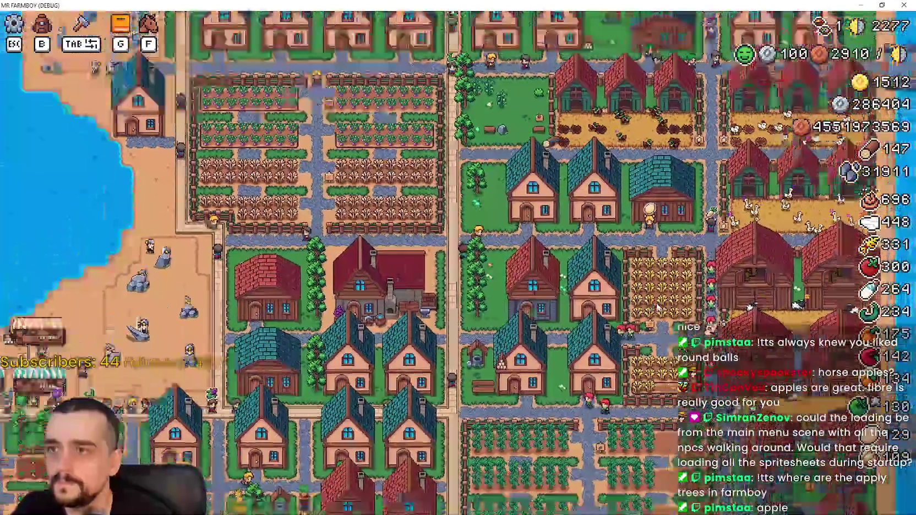
scroll(658, 307, "down", 3)
scroll(575, 179, "up", 5)
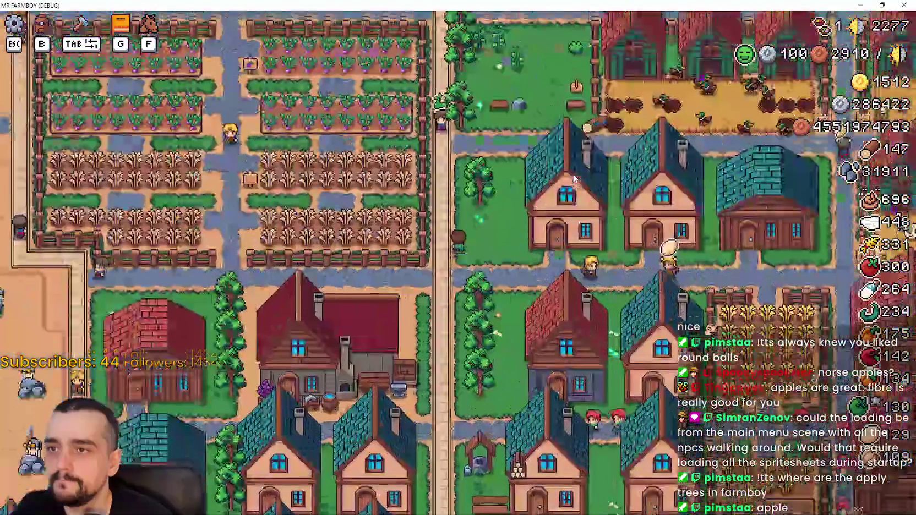
scroll(575, 178, "down", 5)
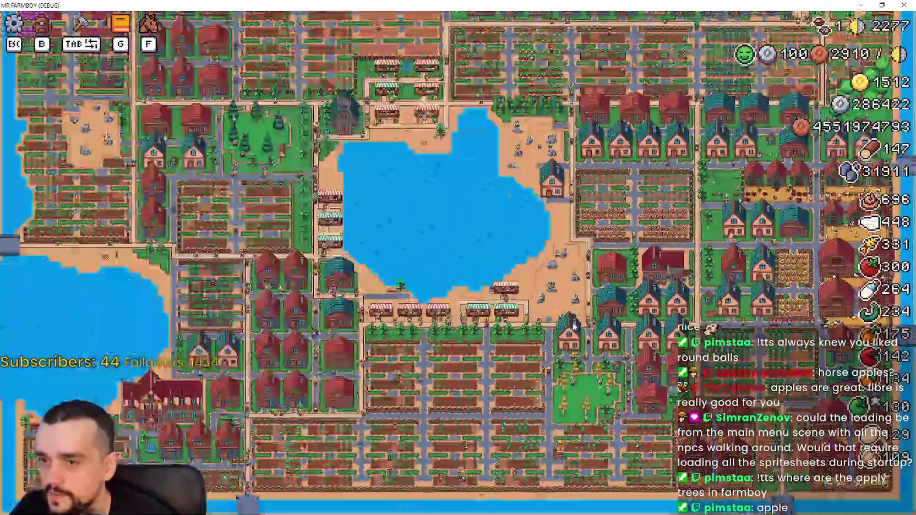
scroll(575, 327, "up", 5)
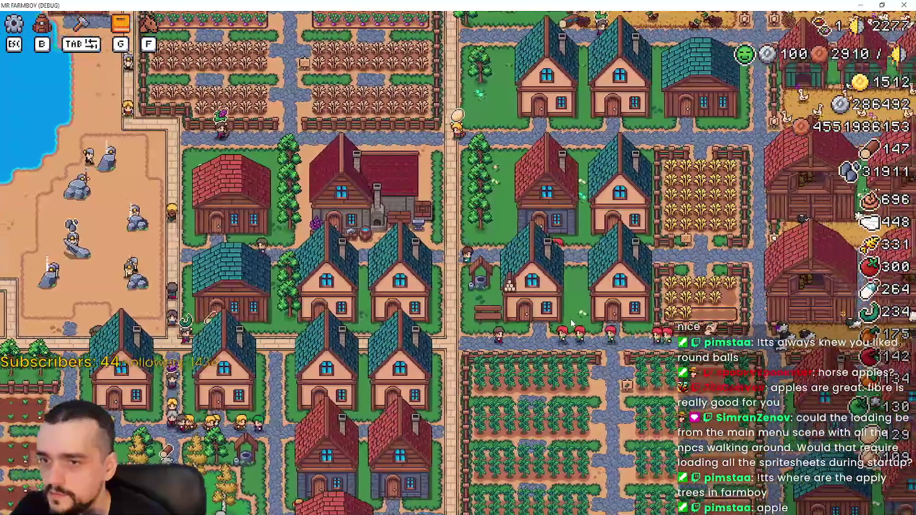
Step: Ride the player north, then west toward the rock field
key("w")
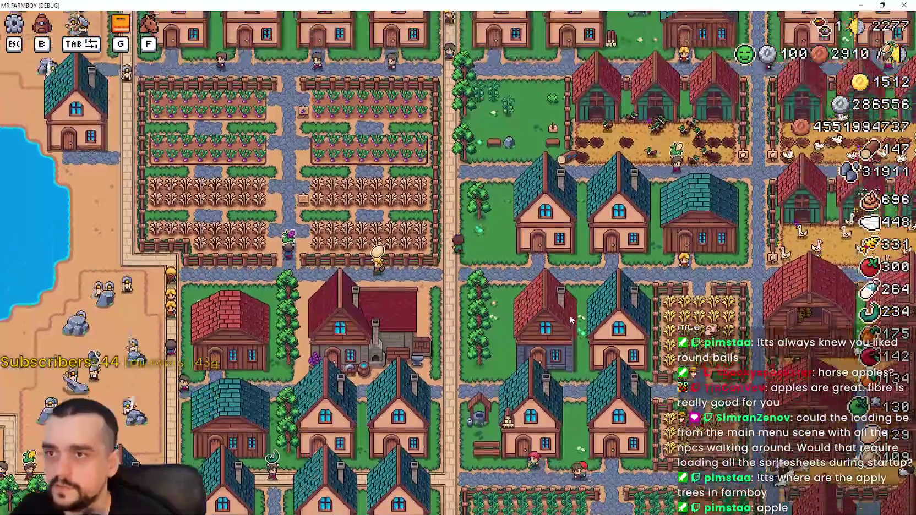
key("w")
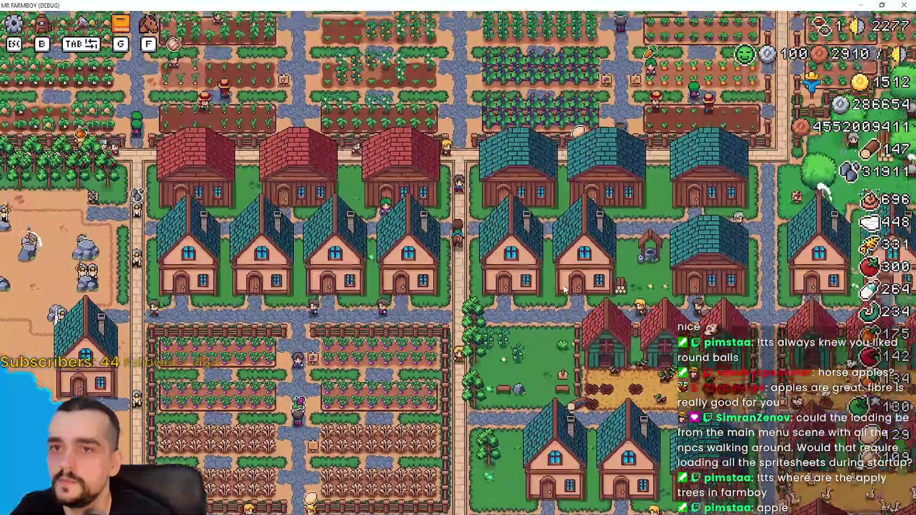
scroll(565, 291, "up", 5)
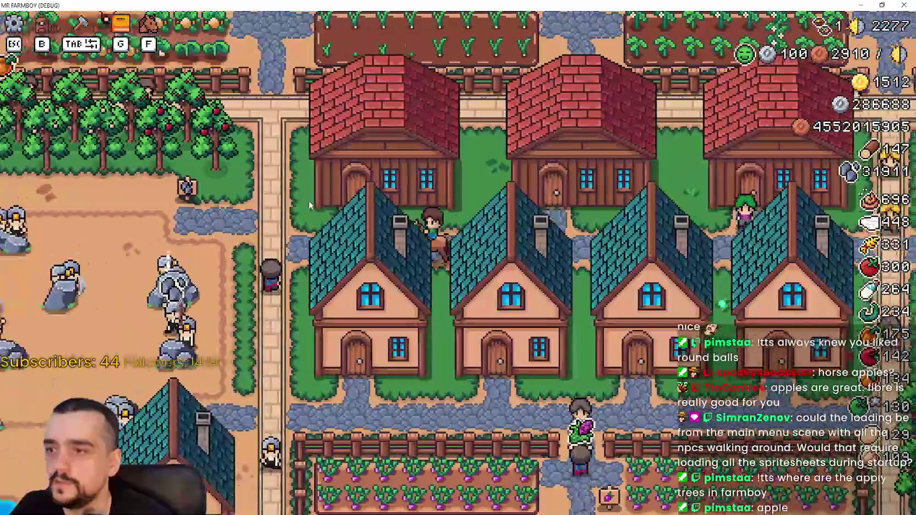
key("a")
key("a")
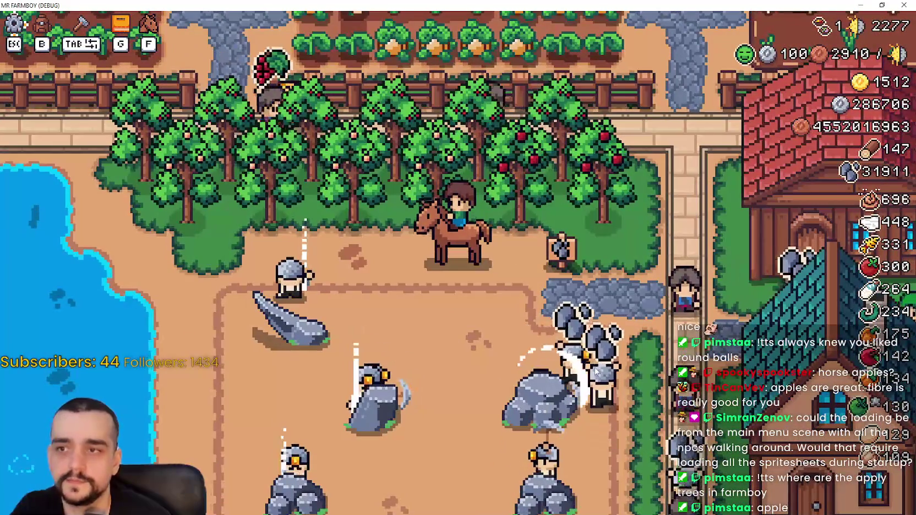
Step: Ride east out of the orchard, south past the houses, then west past the blacksmith to the trough
key("d")
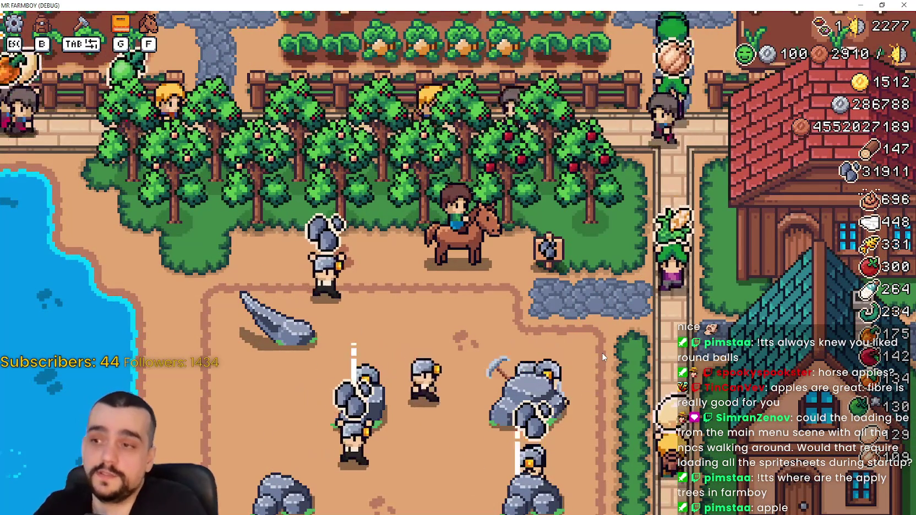
key("d")
key("s")
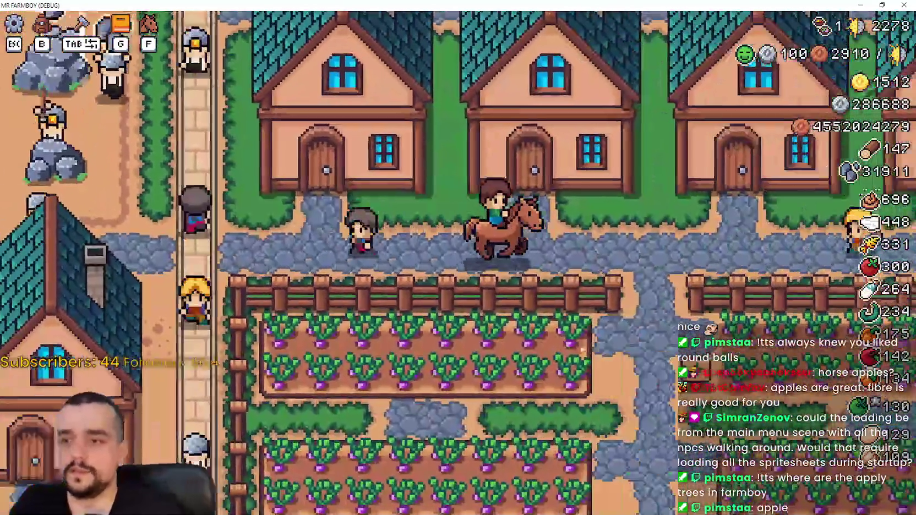
scroll(549, 341, "down", 5)
scroll(549, 341, "up", 3)
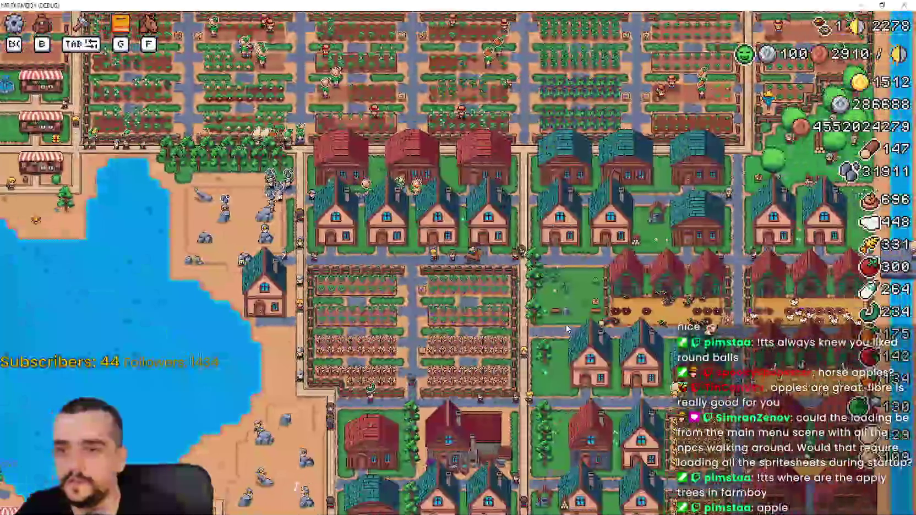
scroll(549, 341, "up", 3)
key("s")
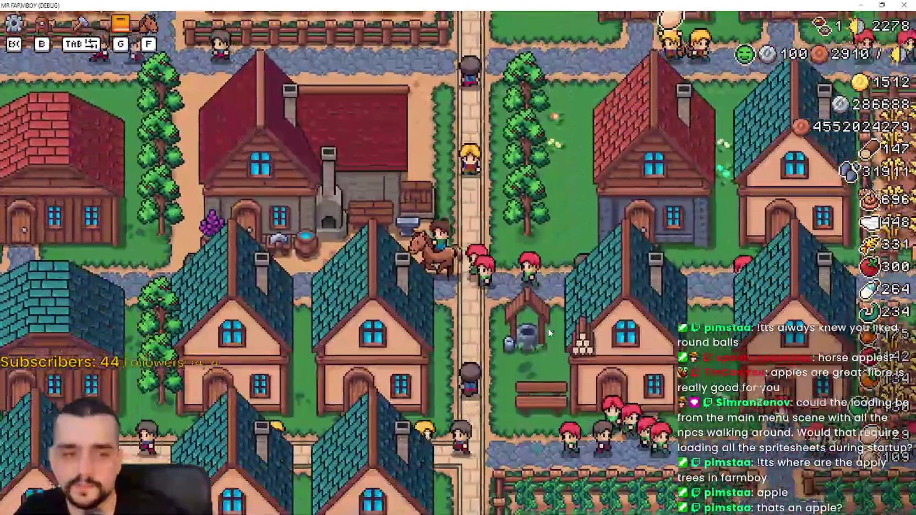
key("a")
scroll(548, 327, "up", 2)
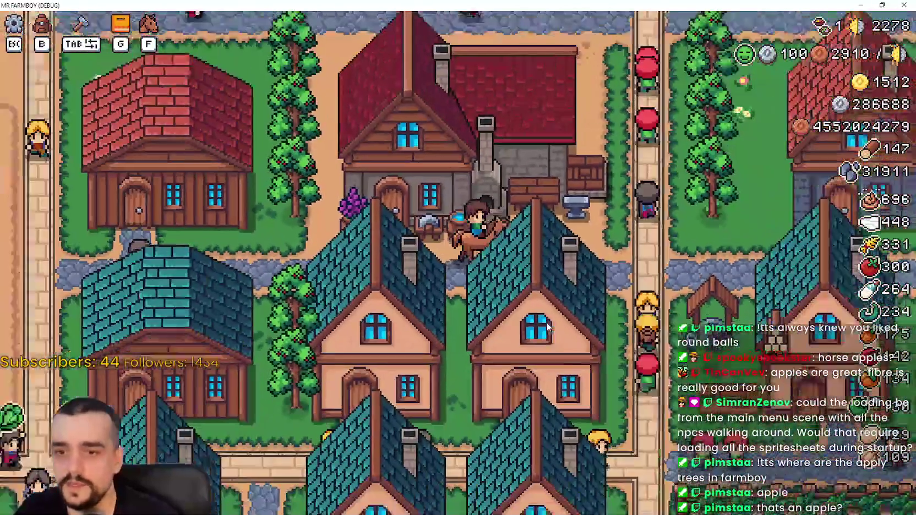
scroll(546, 323, "down", 5)
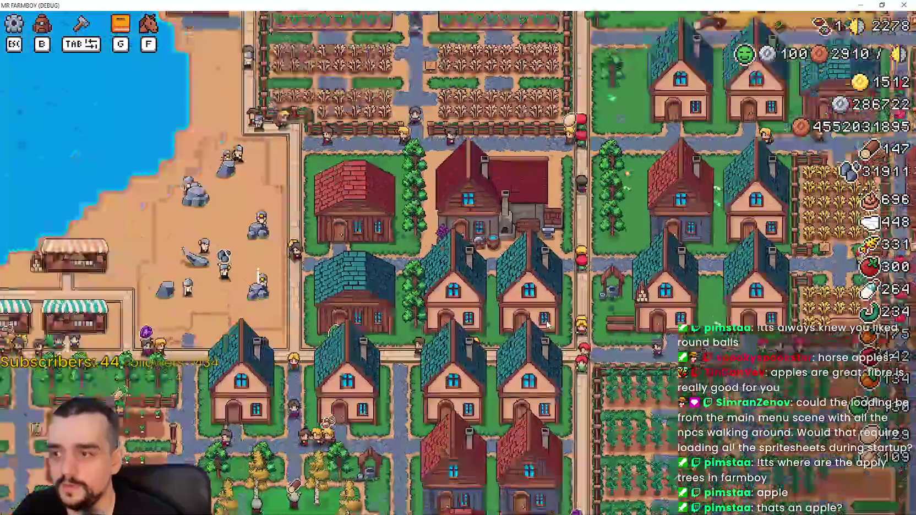
scroll(546, 323, "down", 5)
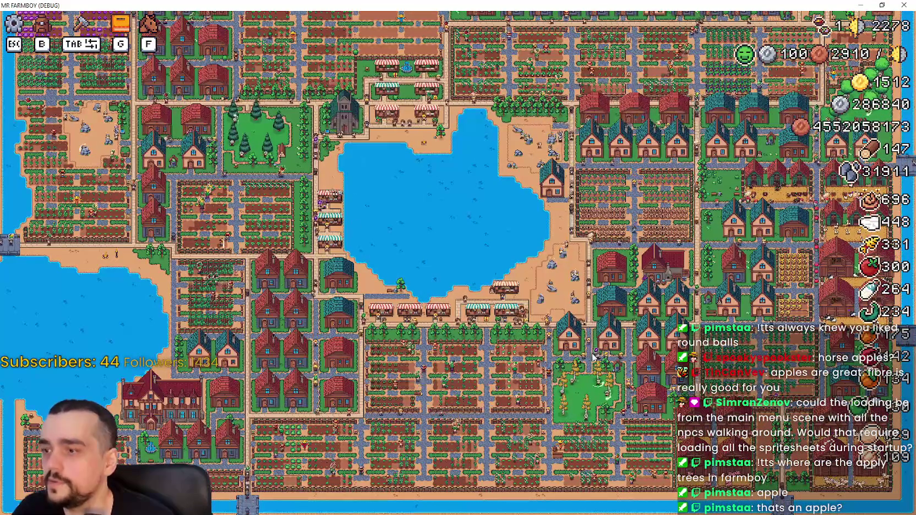
scroll(598, 346, "up", 5)
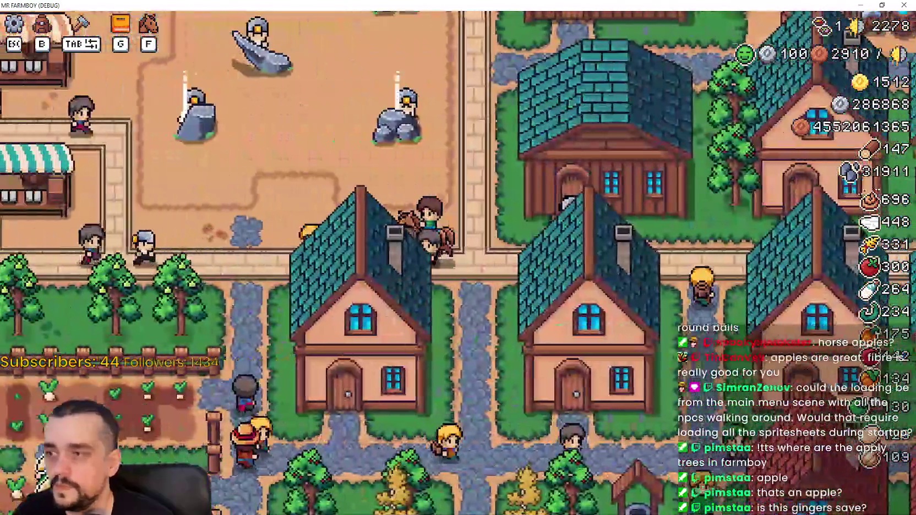
Step: Ride toward the farm plots, then east across town and north up the road
key("a")
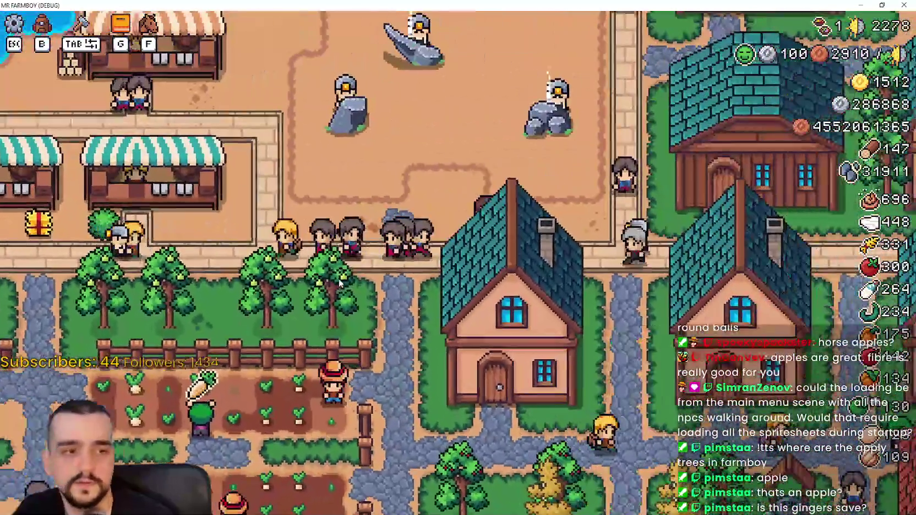
scroll(339, 279, "down", 3)
key("d")
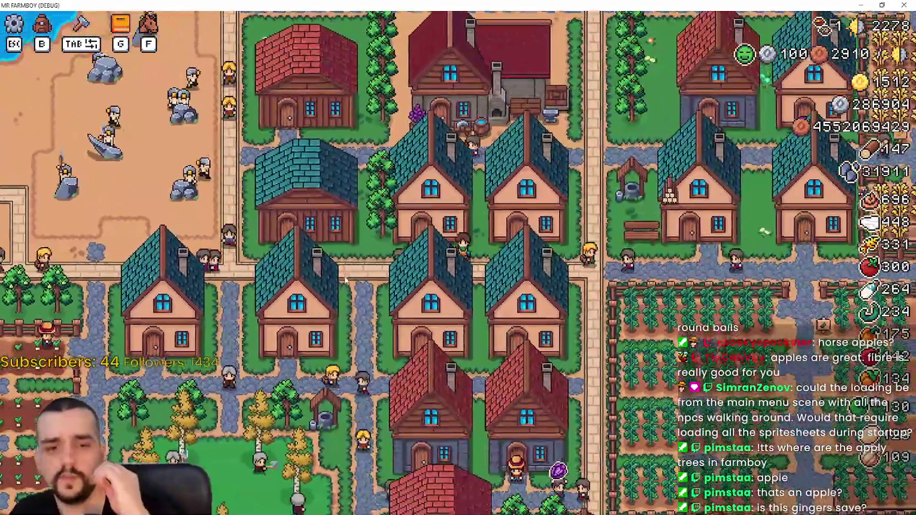
key("d")
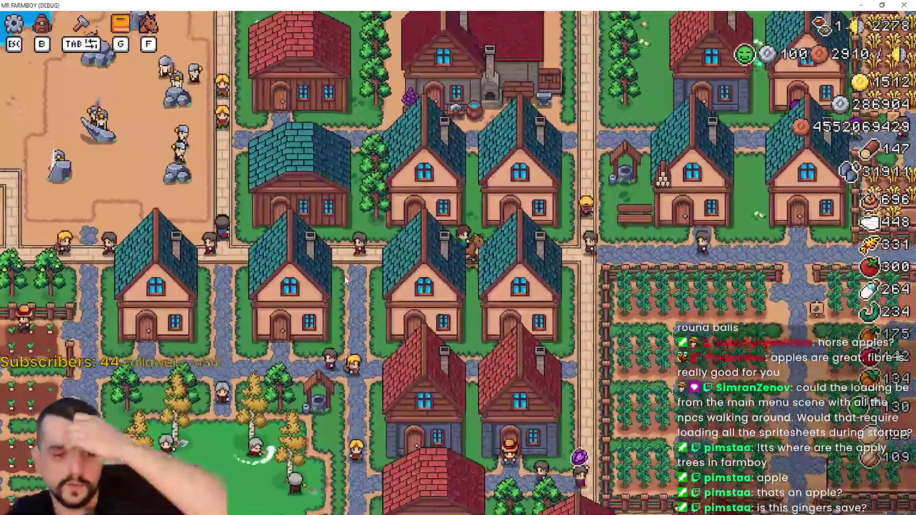
key("w")
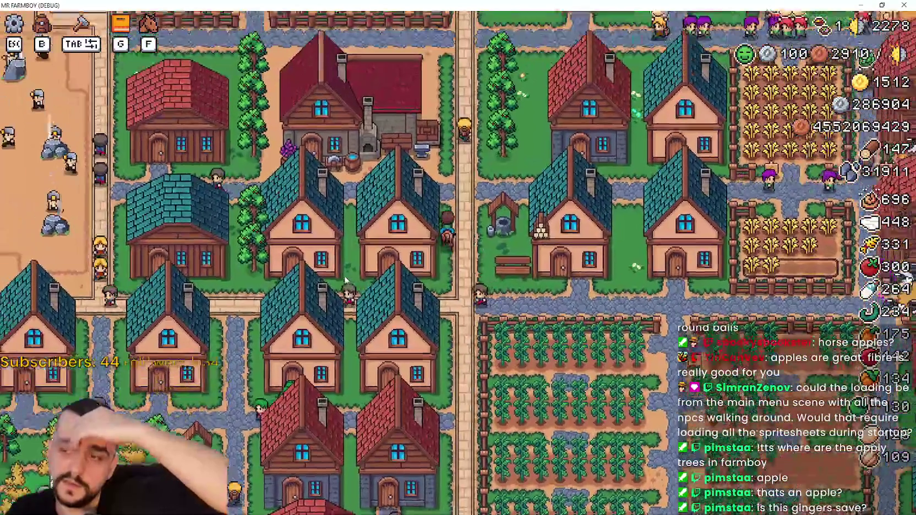
key("w")
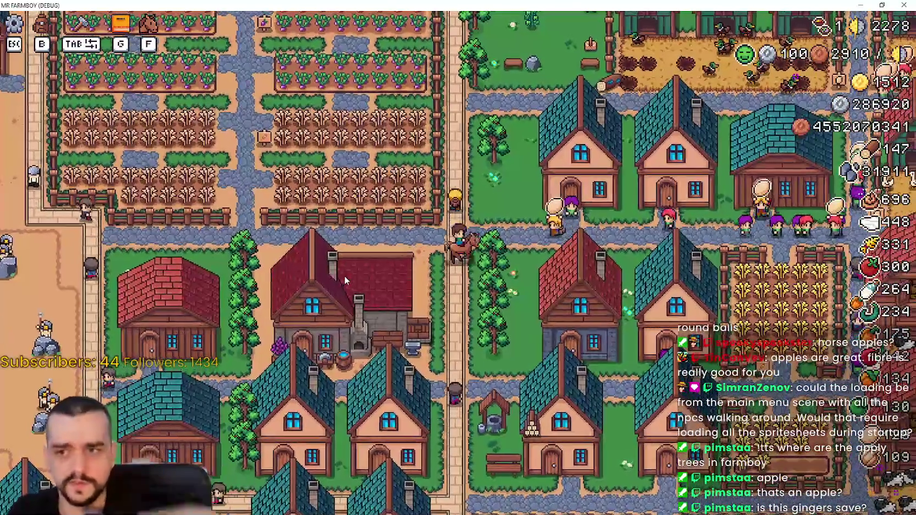
key("w")
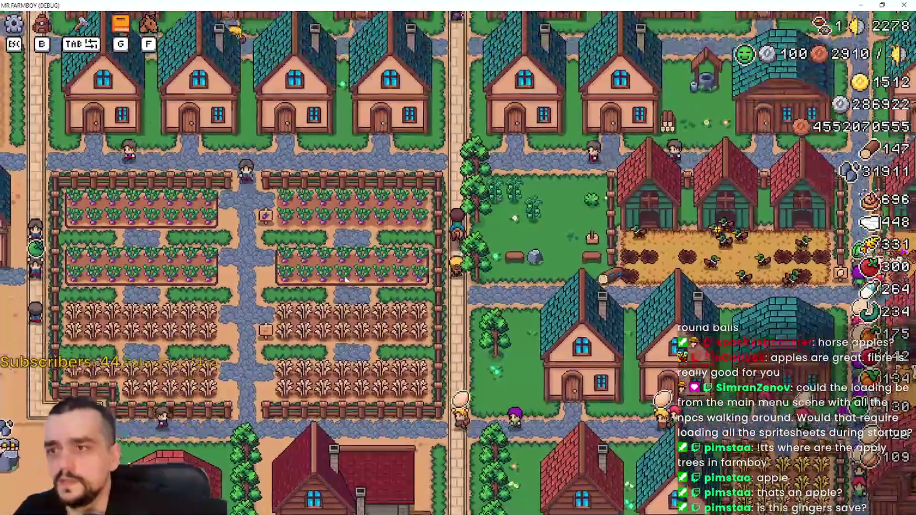
Step: Ride east along the side path, south toward the wheat field, then back north through town
key("d")
key("d")
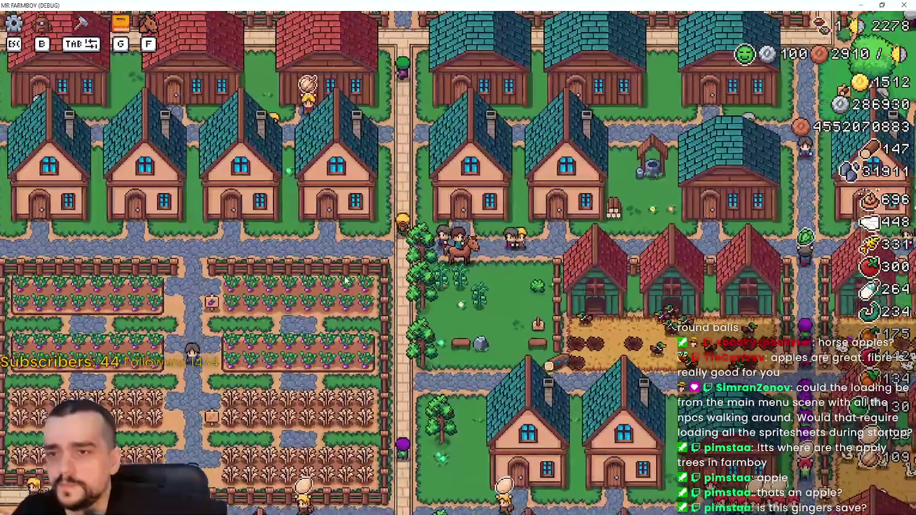
key("d")
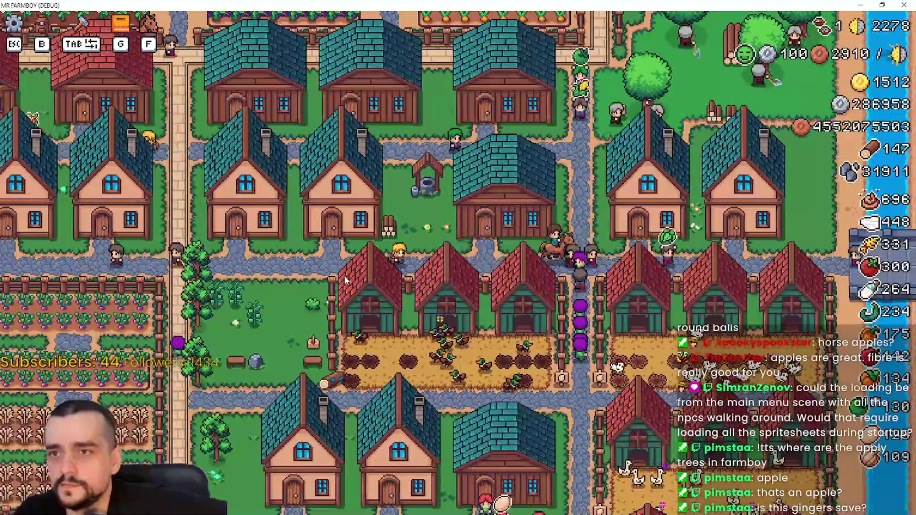
key("s")
key("s")
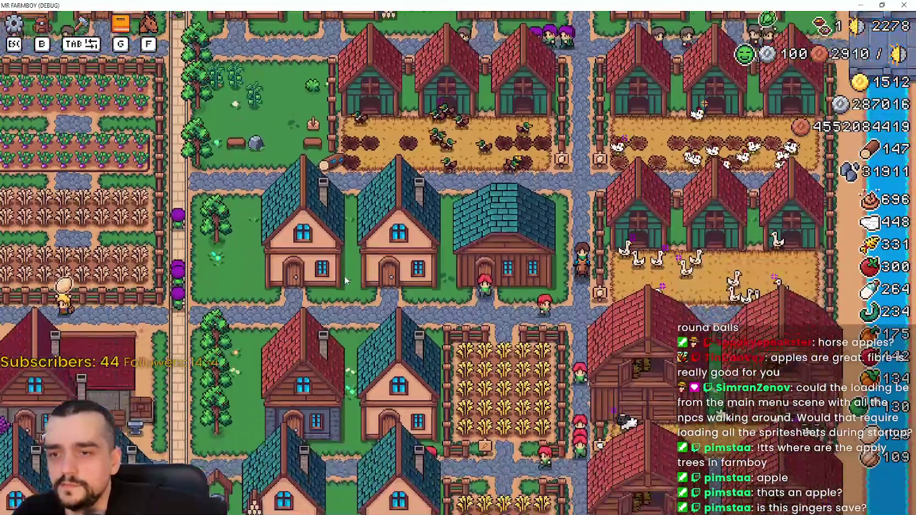
key("a")
key("a")
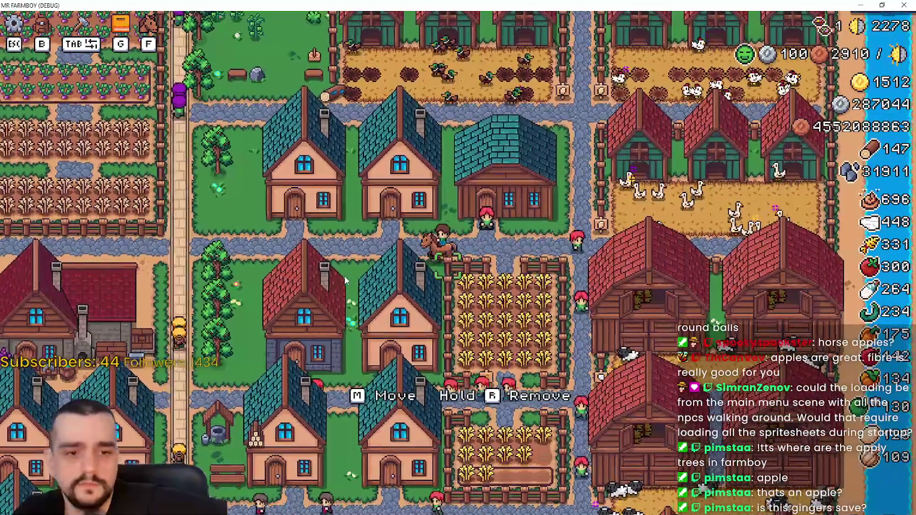
key("w")
key("w")
key("a")
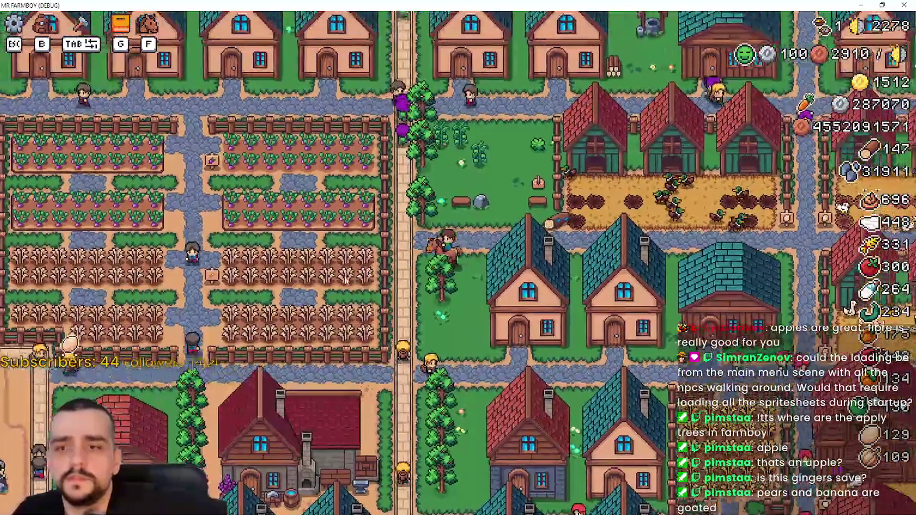
key("d")
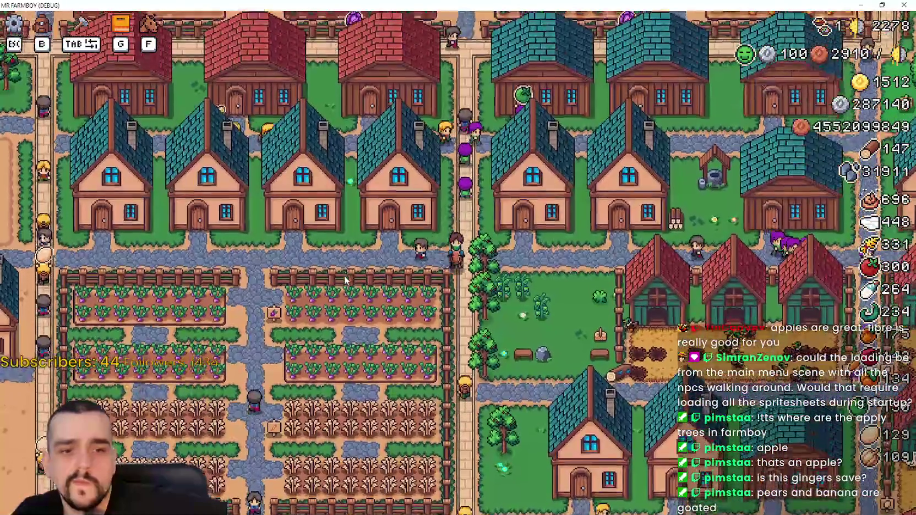
key("d")
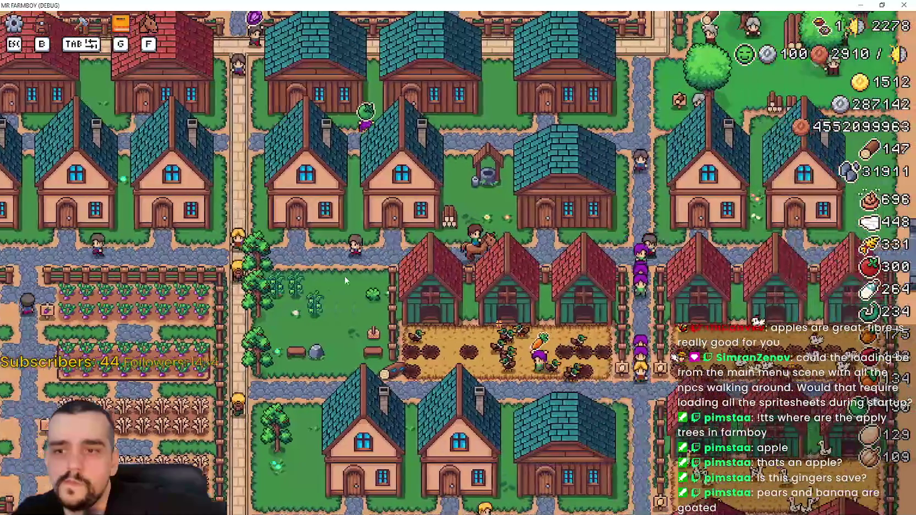
key("w")
key("w")
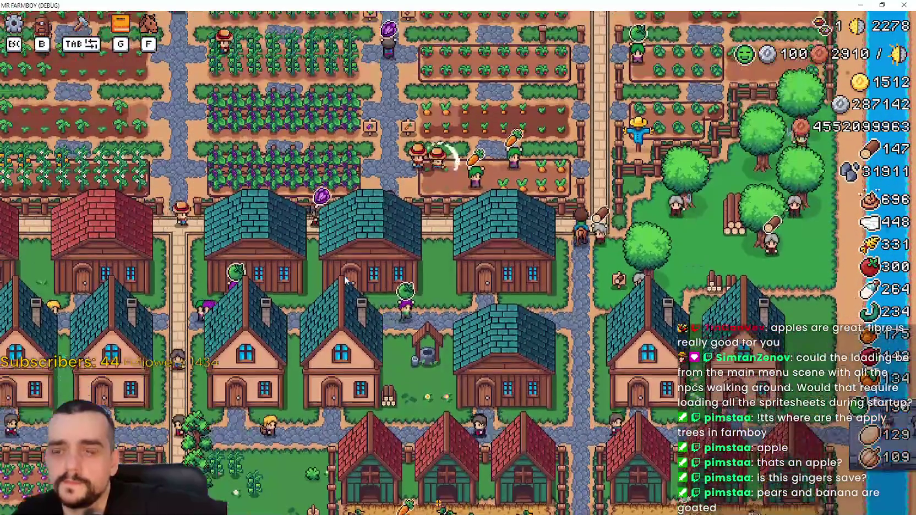
key("w")
Step: Ride south through the farm and town, then west and down the sandy path
key("a")
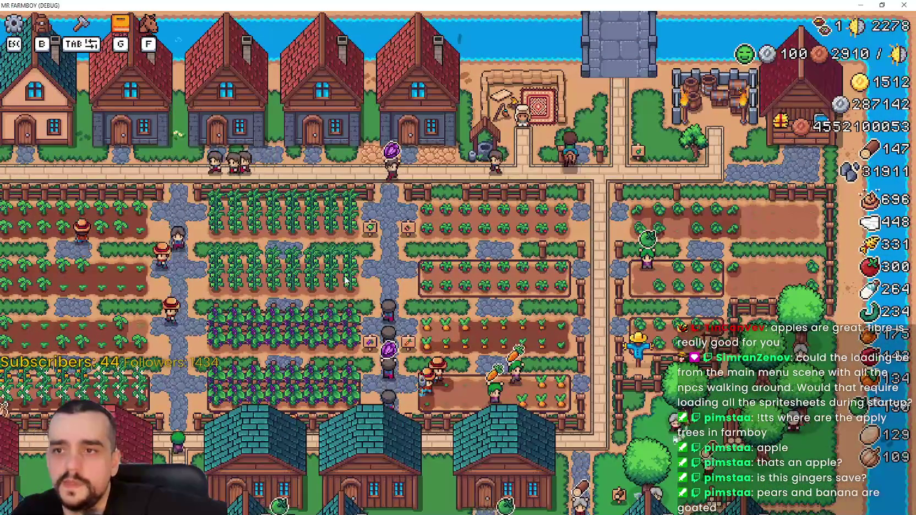
key("s")
key("a")
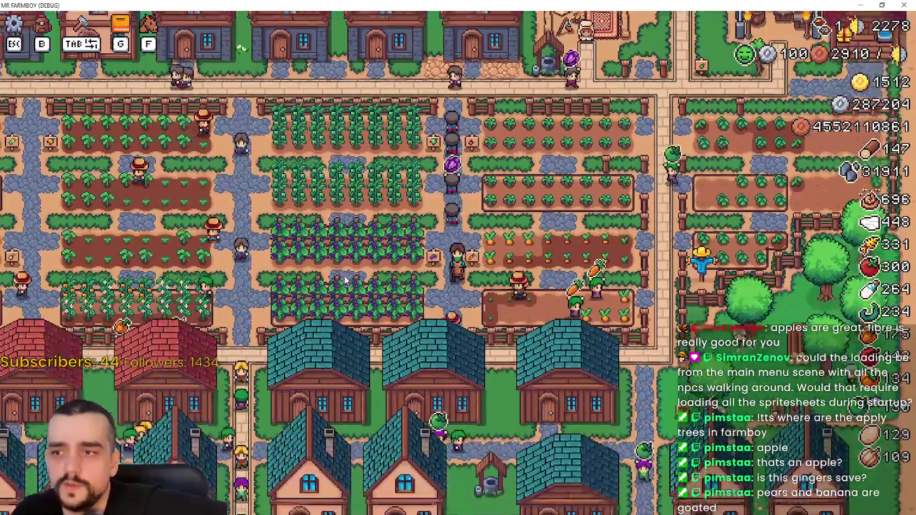
key("s")
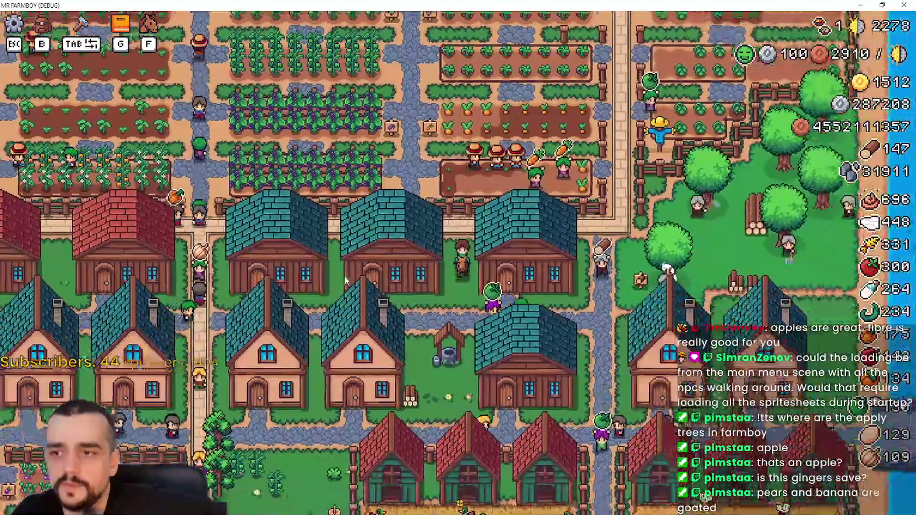
key("s")
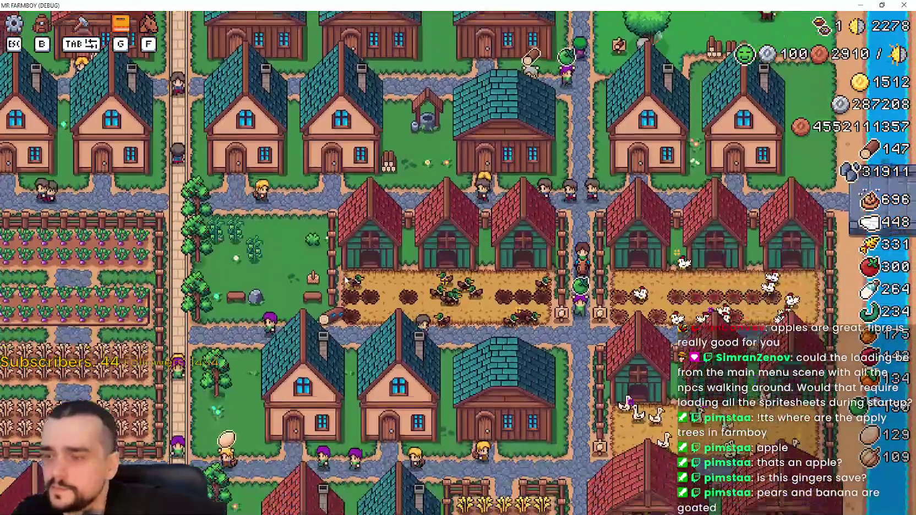
key("a")
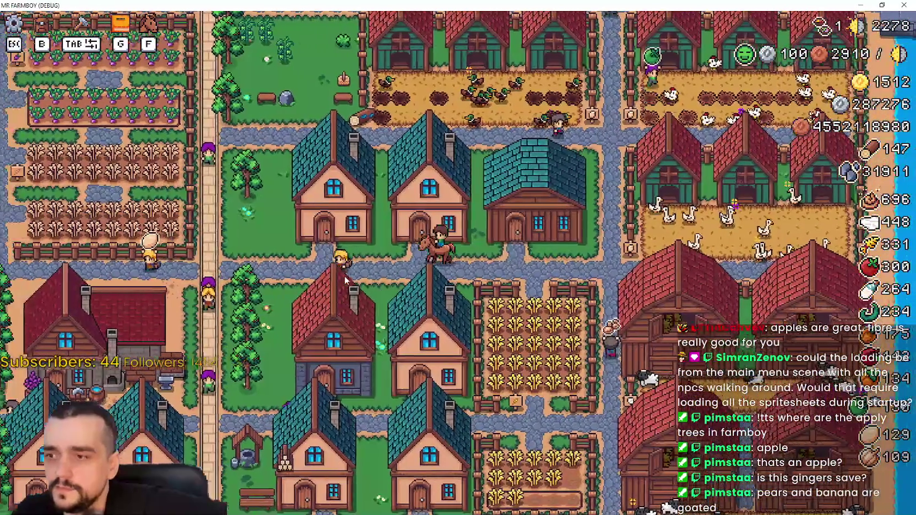
key("a")
key("s")
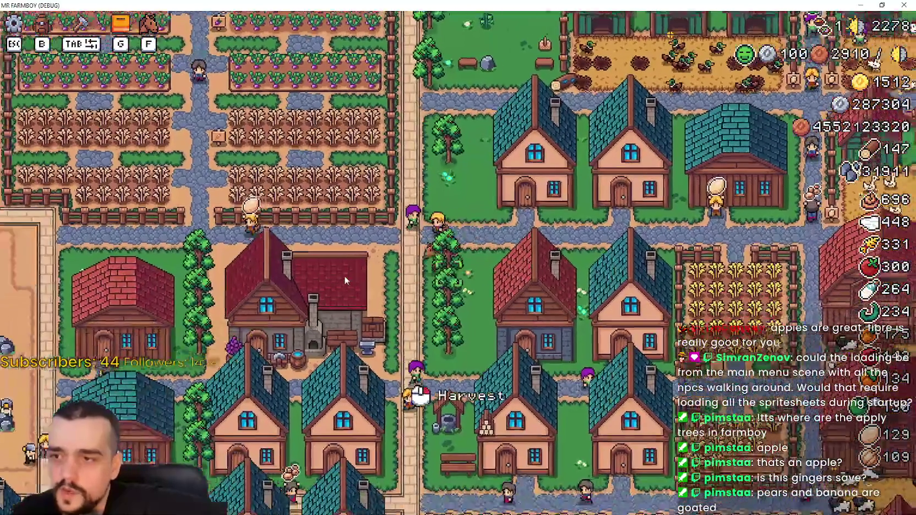
key("s")
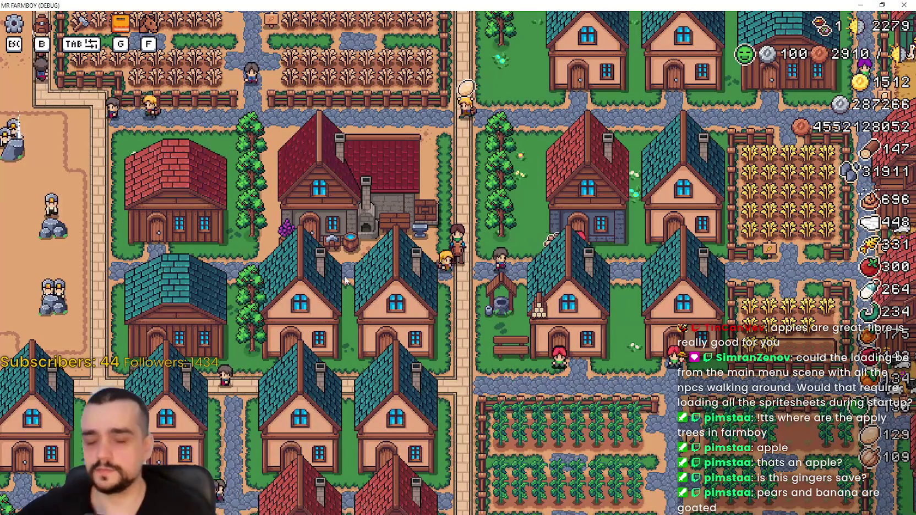
Step: Ride east past the wheat fields, along the farm fence, and around the vegetable fields
key("d")
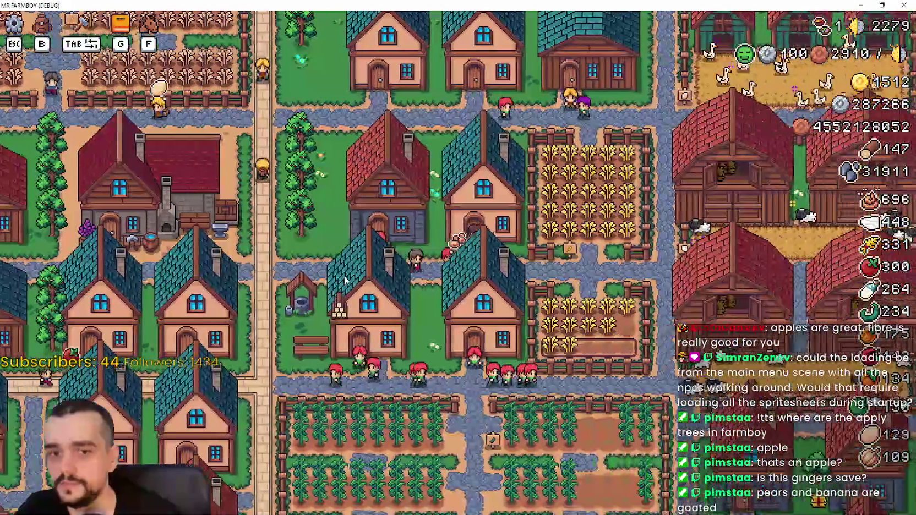
key("d")
key("s")
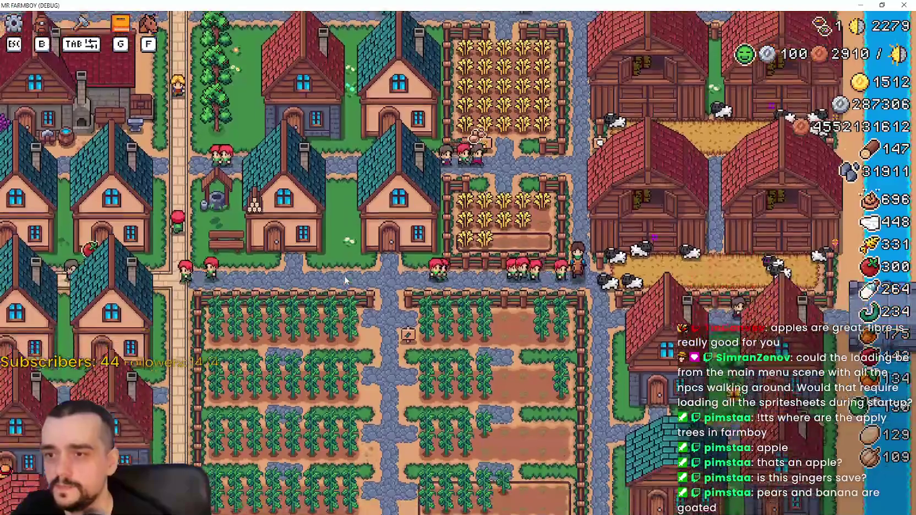
key("a")
key("w")
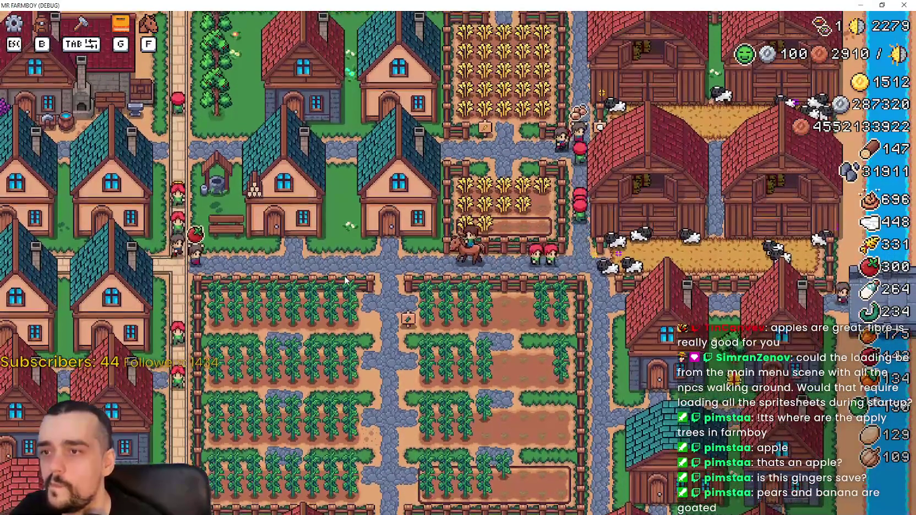
key("s")
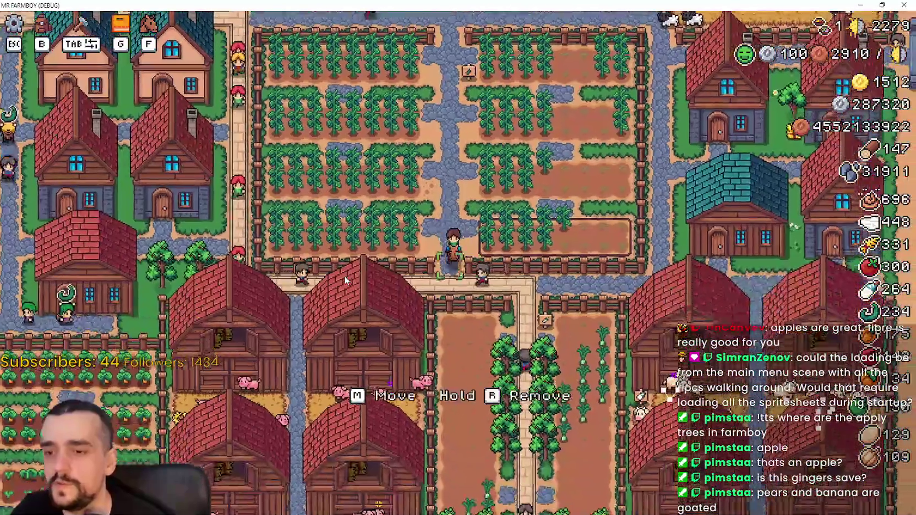
key("a")
key("w")
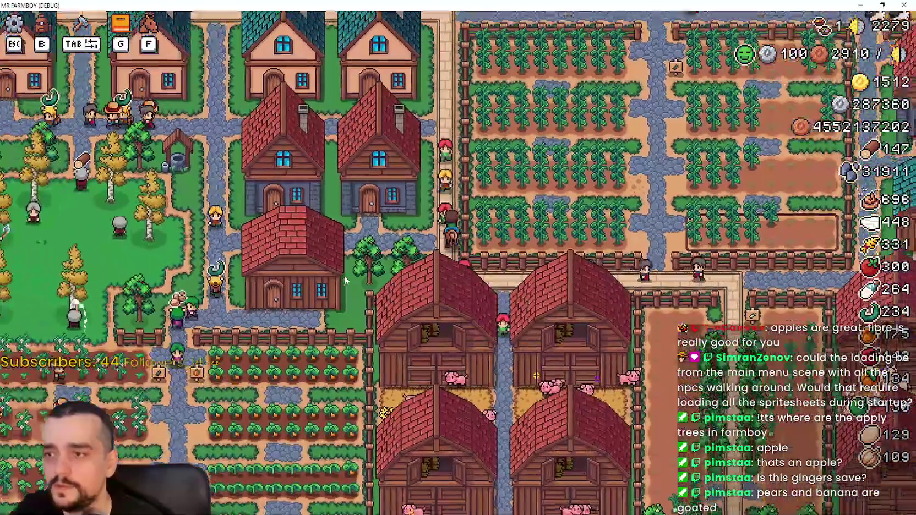
key("w")
key("d")
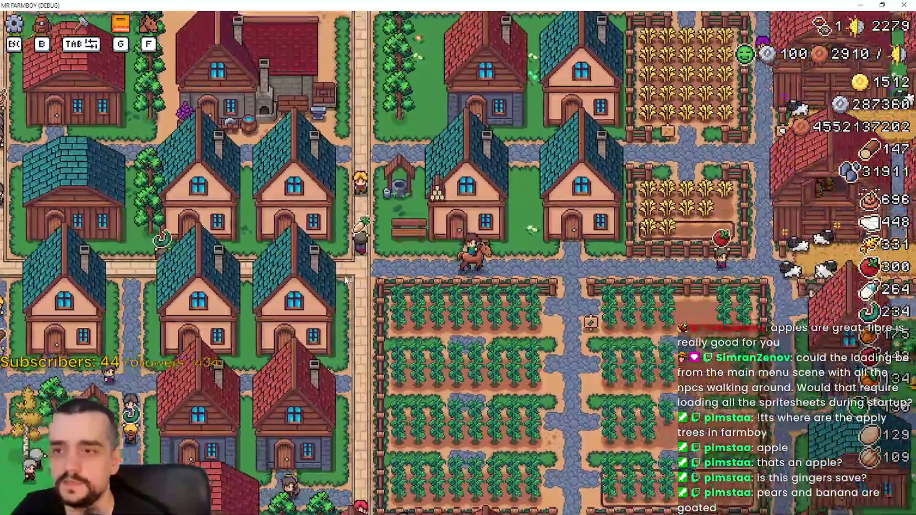
Step: Zoom the camera in and out to survey the village around the stopped horse
scroll(345, 280, "up", 2)
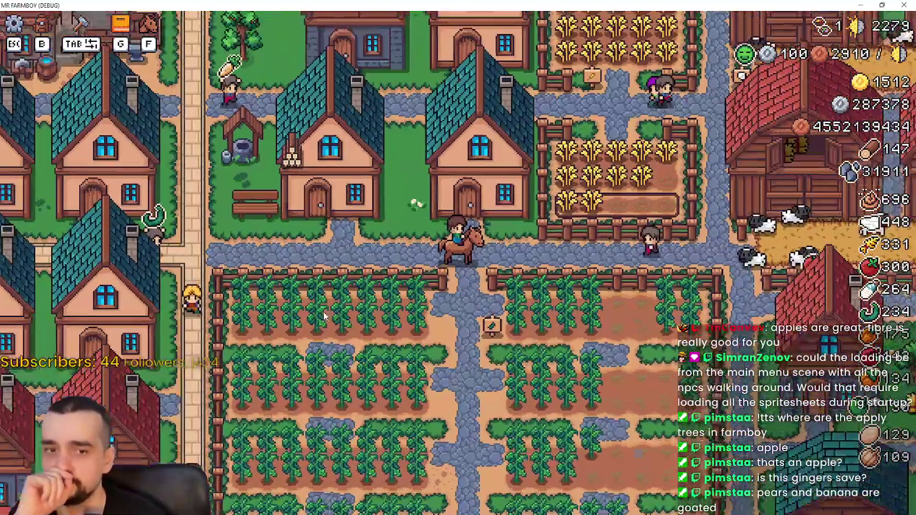
scroll(324, 313, "up", 1)
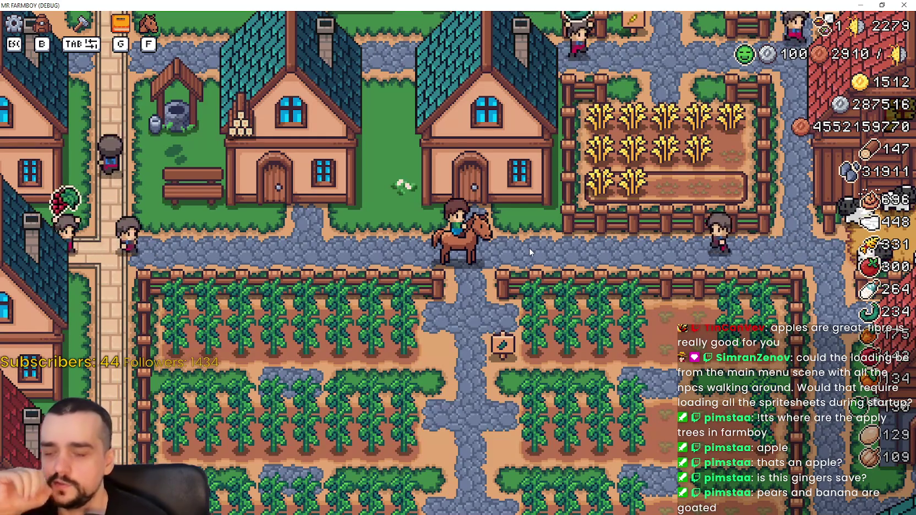
scroll(527, 250, "down", 3)
scroll(519, 246, "up", 3)
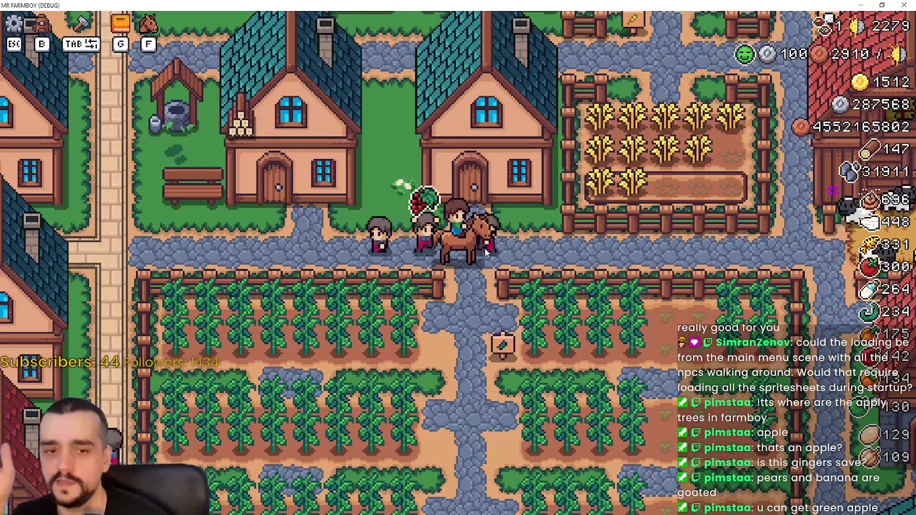
scroll(492, 263, "up", 2)
scroll(499, 273, "down", 2)
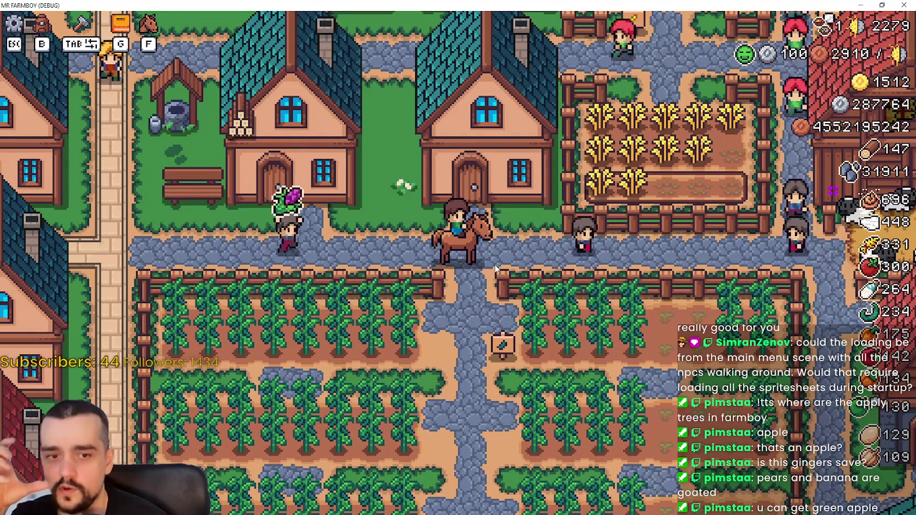
scroll(495, 268, "down", 3)
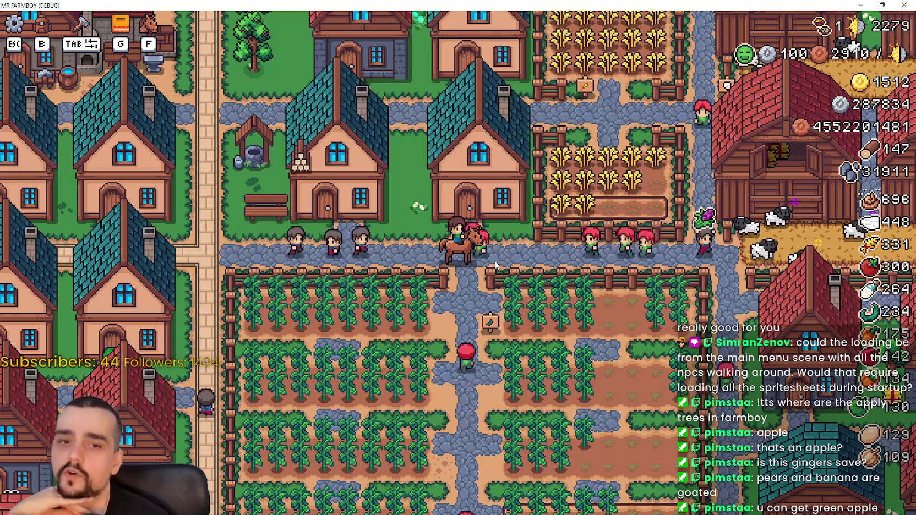
scroll(495, 265, "up", 3)
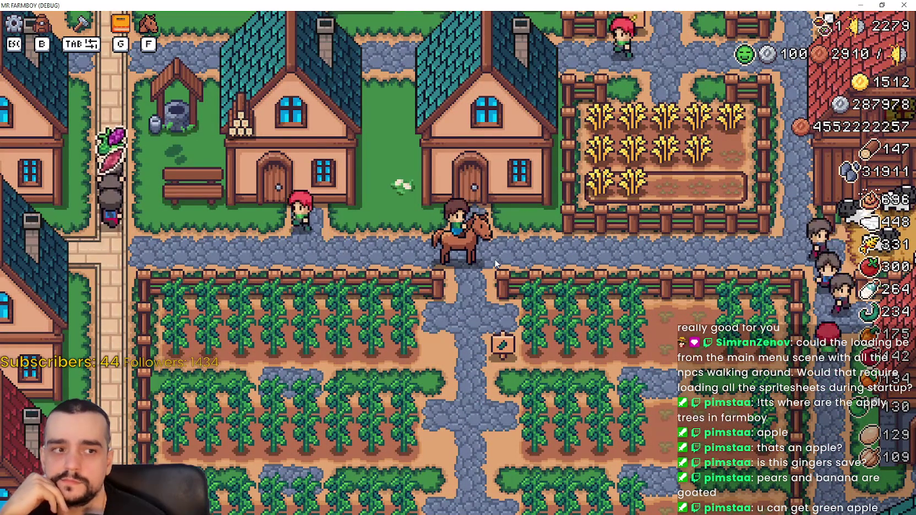
scroll(494, 259, "down", 1)
scroll(494, 262, "down", 1)
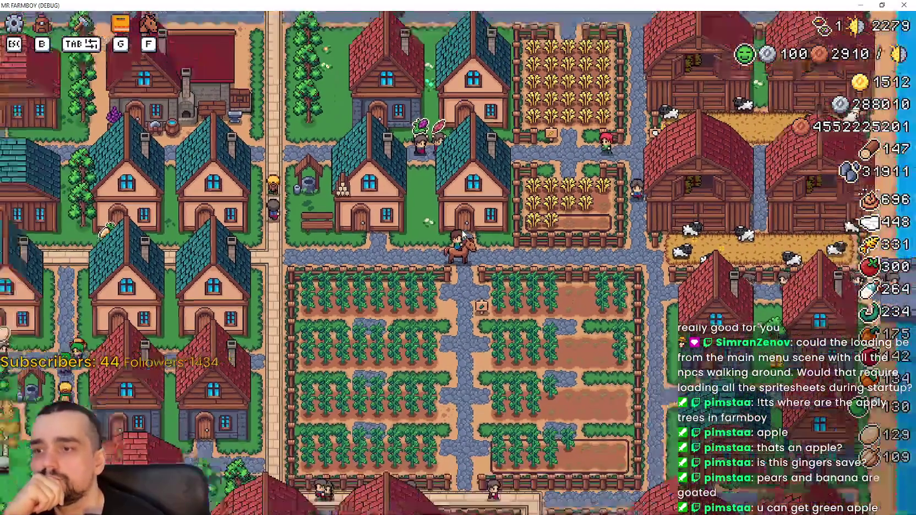
scroll(462, 234, "up", 2)
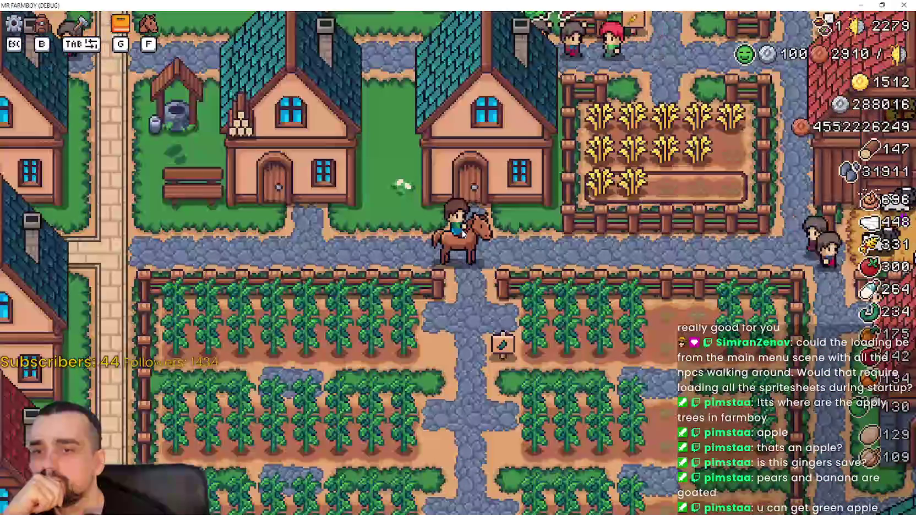
scroll(463, 234, "down", 2)
scroll(462, 234, "up", 2)
scroll(462, 234, "down", 1)
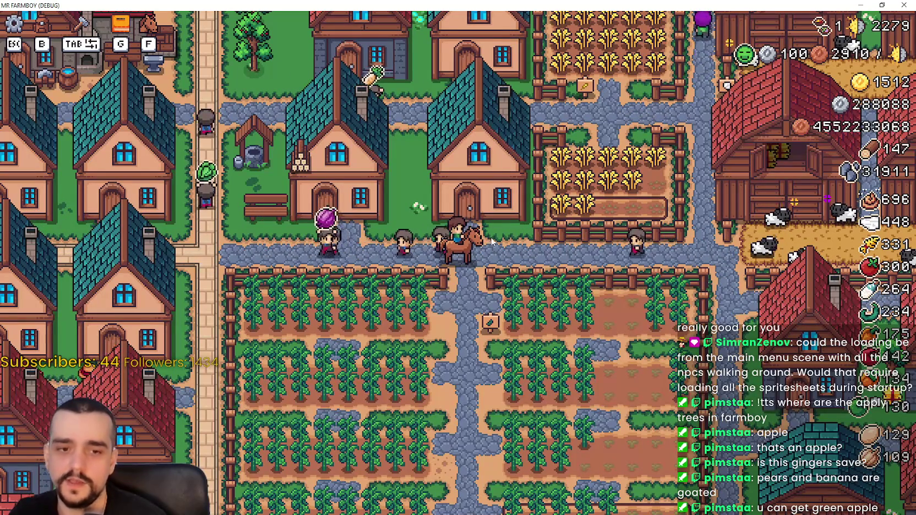
Step: Ride north past the barns, then west and back east through the village
key("d")
key("w")
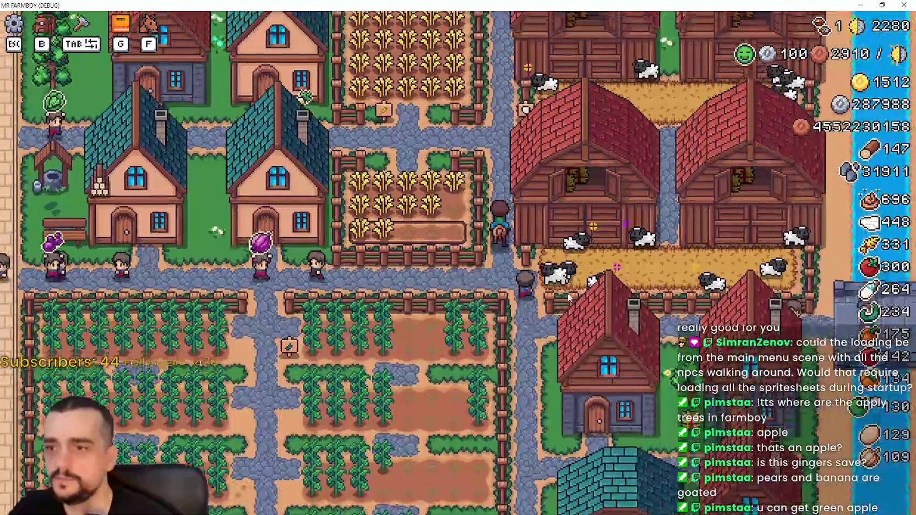
key("a")
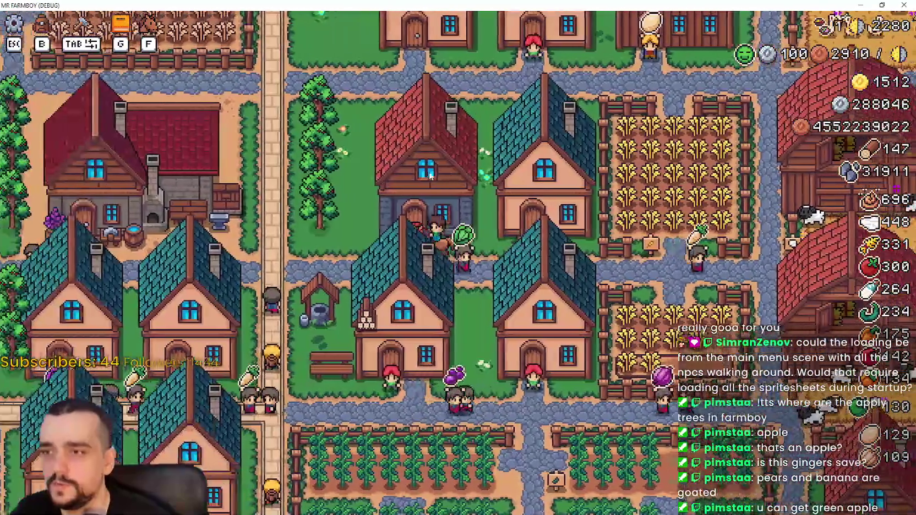
key("w")
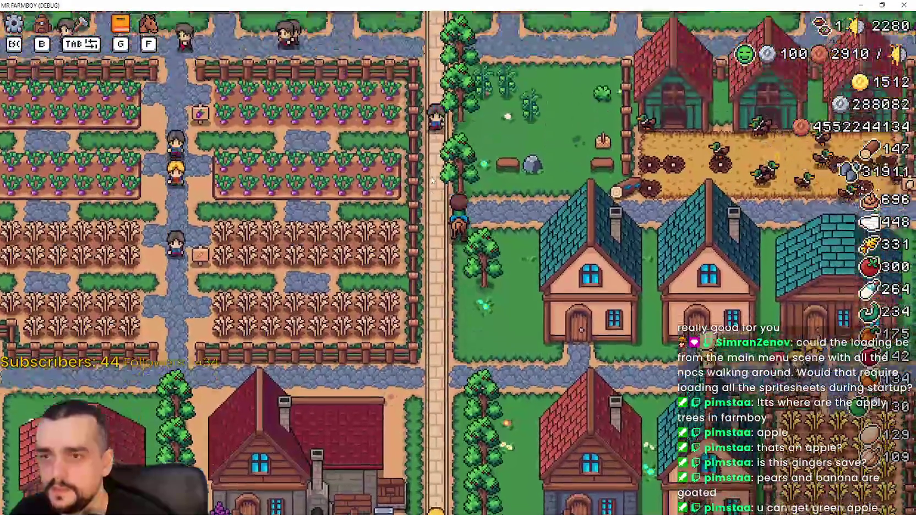
key("w")
key("d")
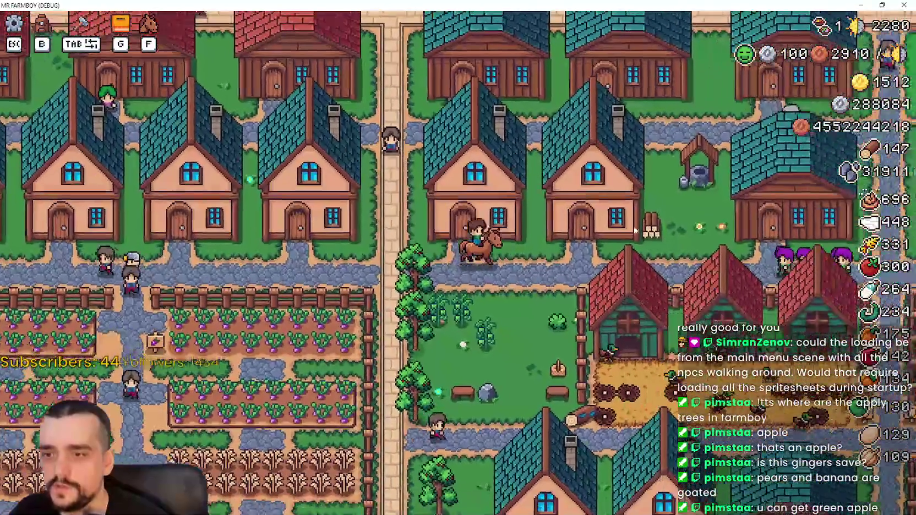
key("d")
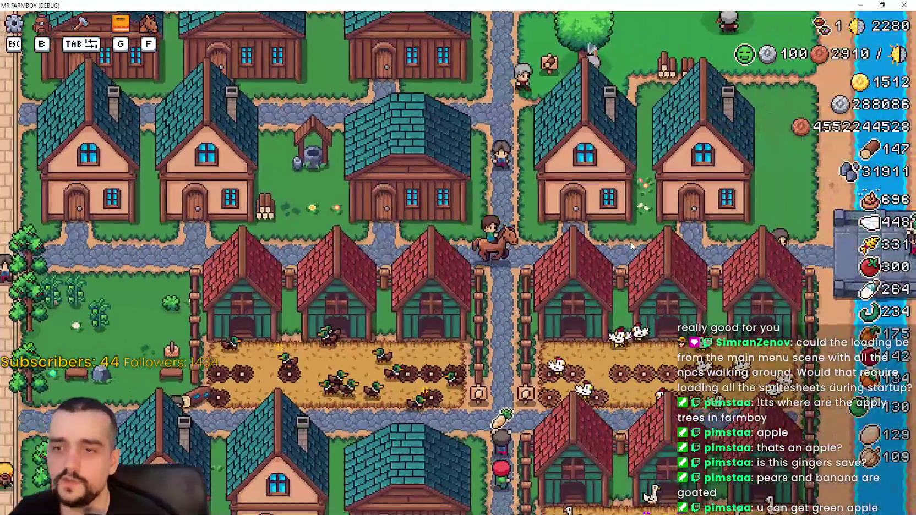
Step: Ride south down the dirt road, west along the farm path, then east along the village path
key("s")
key("a")
key("a")
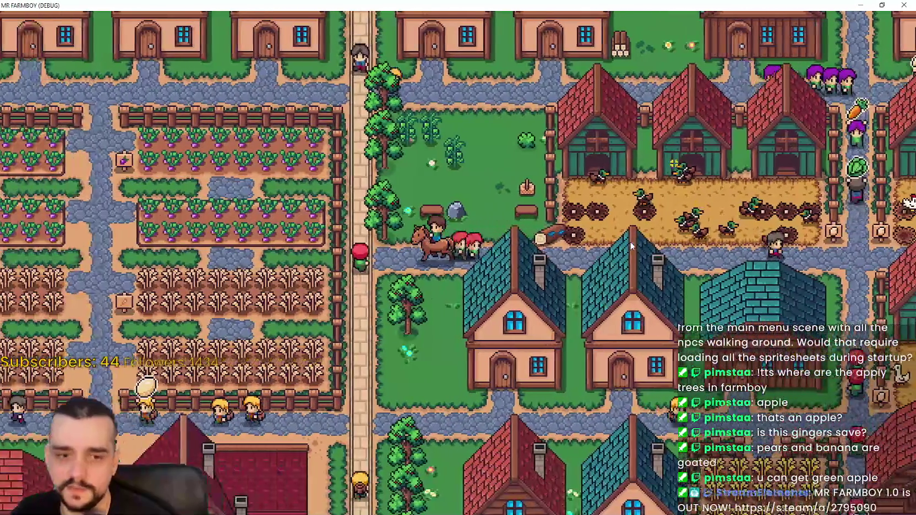
key("s")
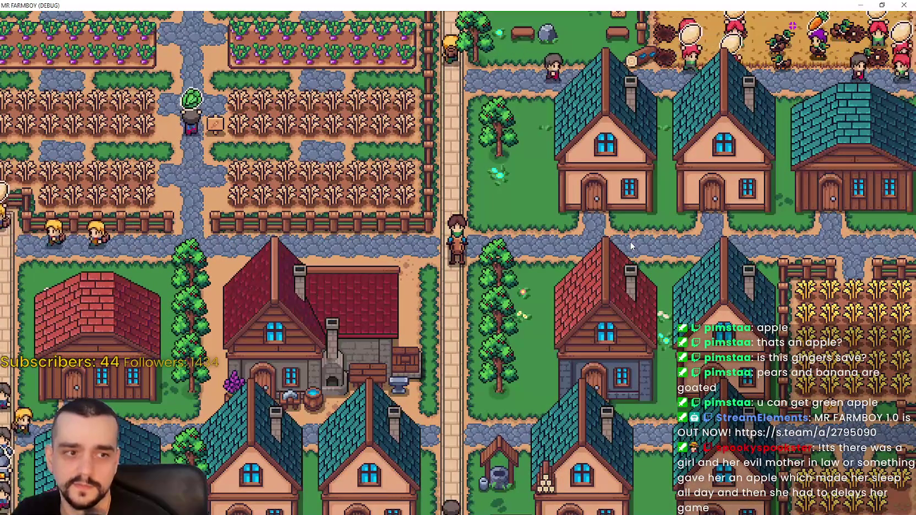
key("a")
key("s")
key("d")
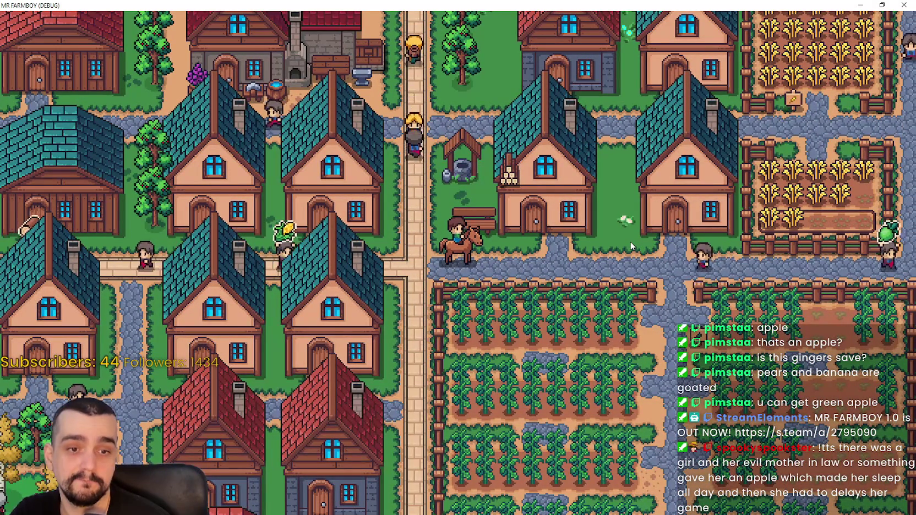
Step: Ride around the brick path, south past the houses and east past the teal-roofed house
key("a")
key("w")
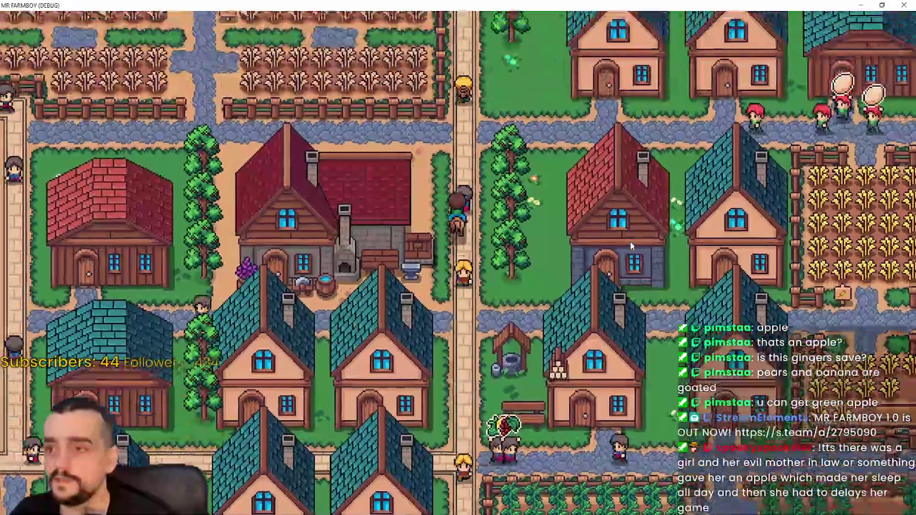
Step: Ride north up the brick path to the blacksmith and open its buff panel
key("w")
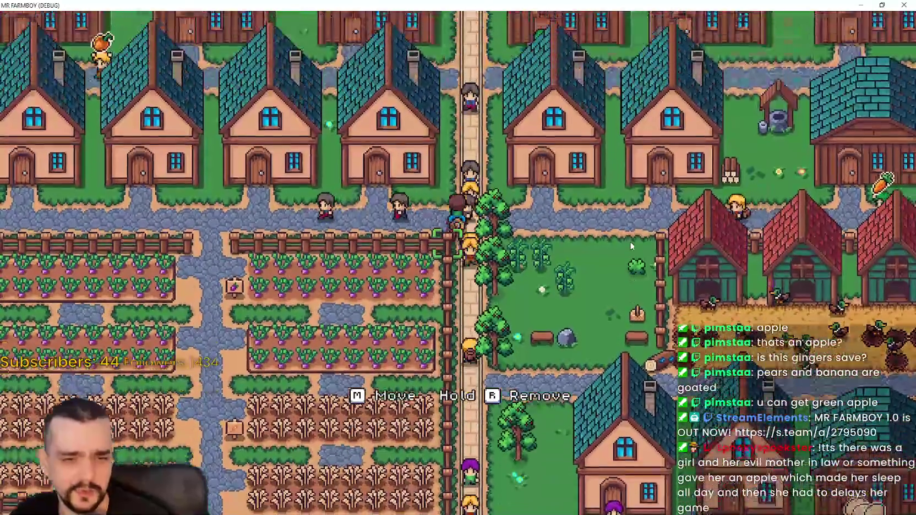
key("w")
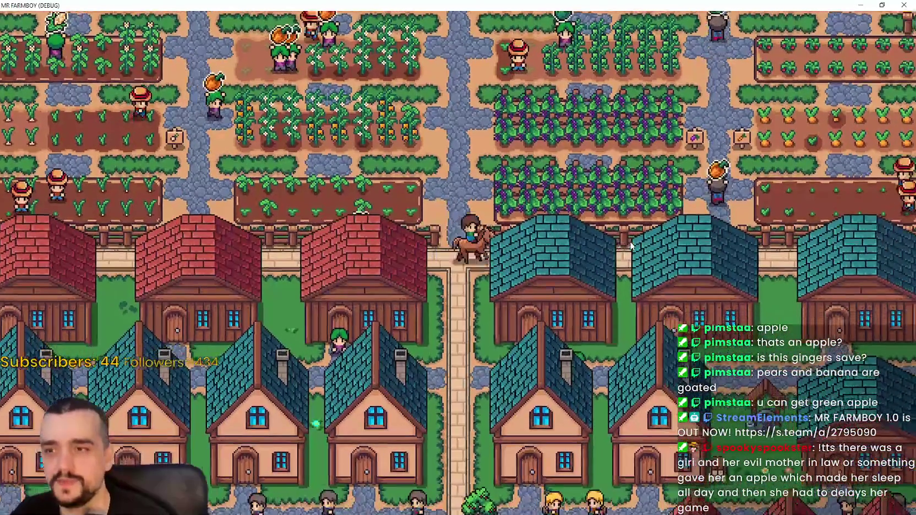
key("s")
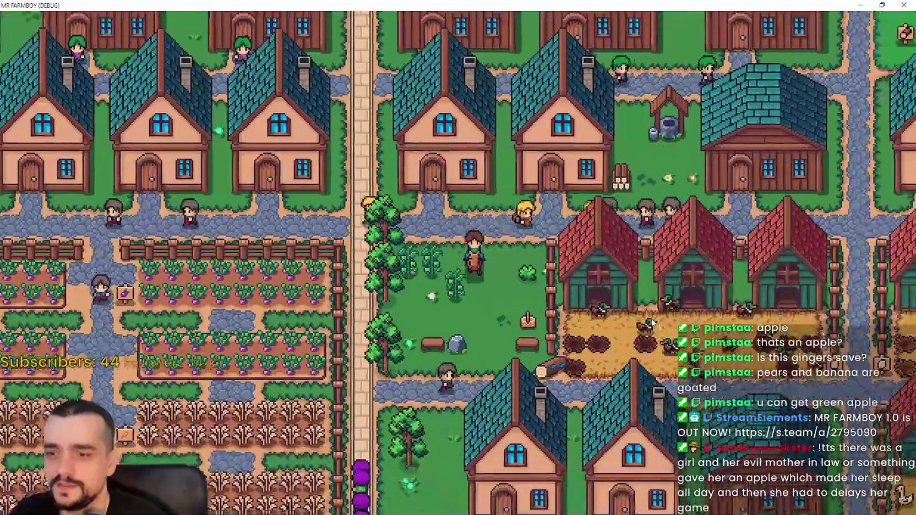
key("s")
key("a")
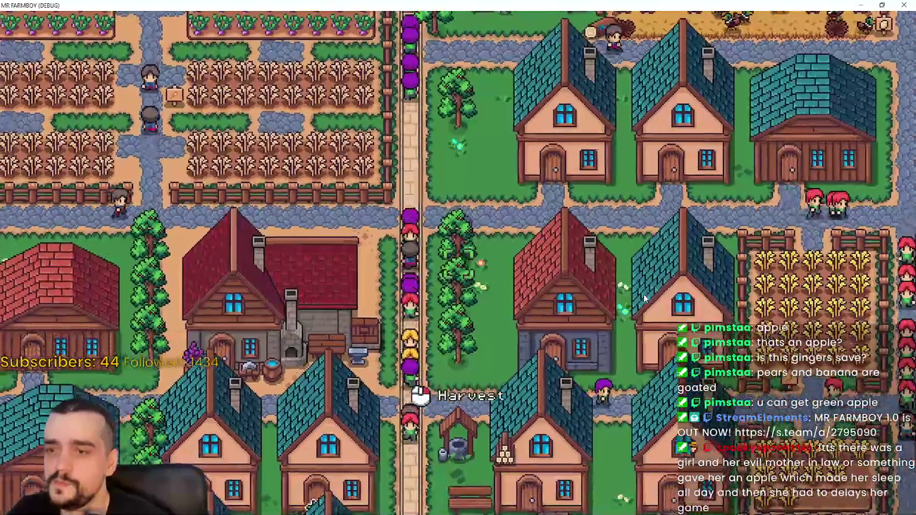
key("s")
key("d")
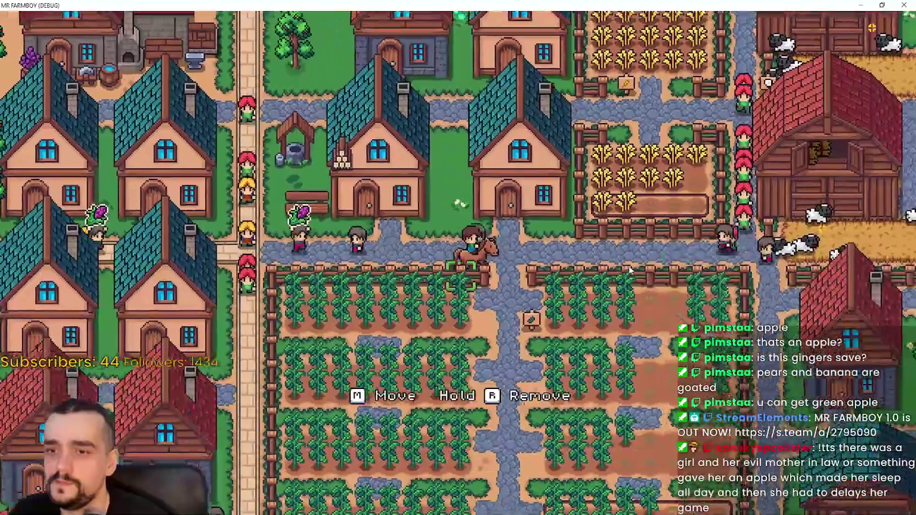
key("s")
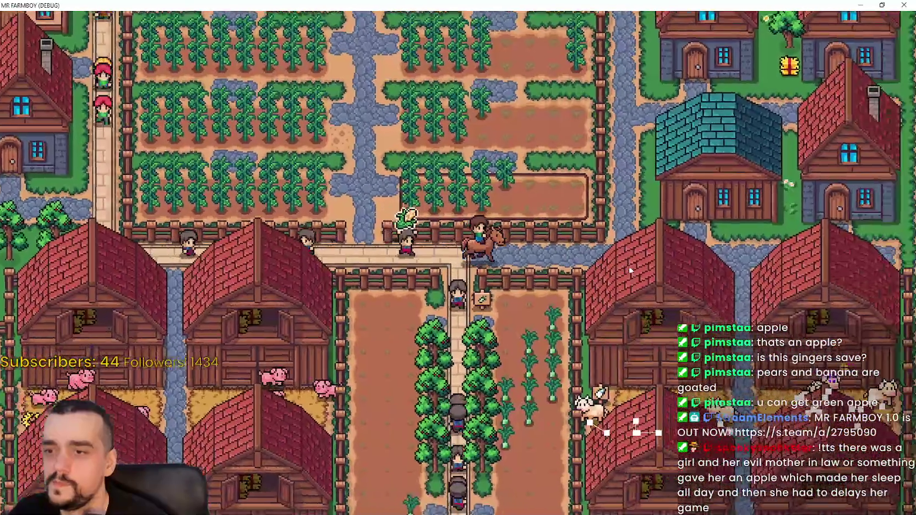
key("d")
key("w")
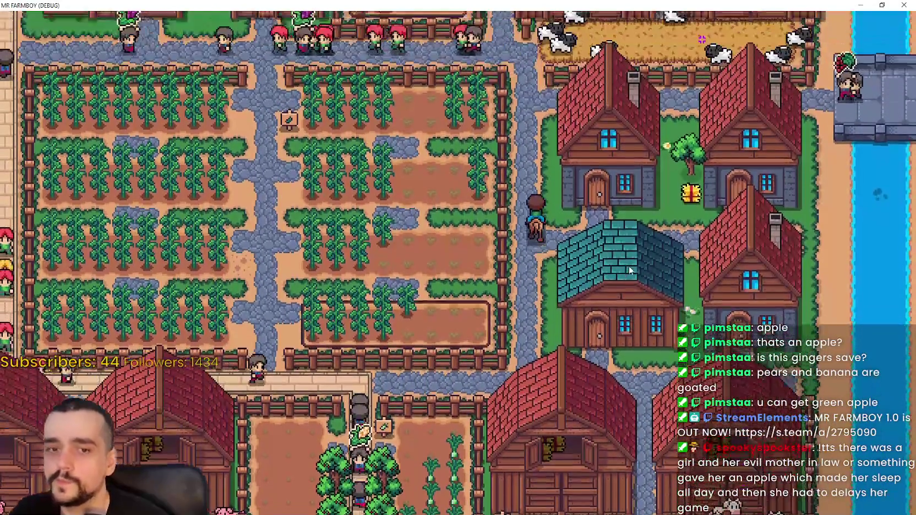
key("w")
key("a")
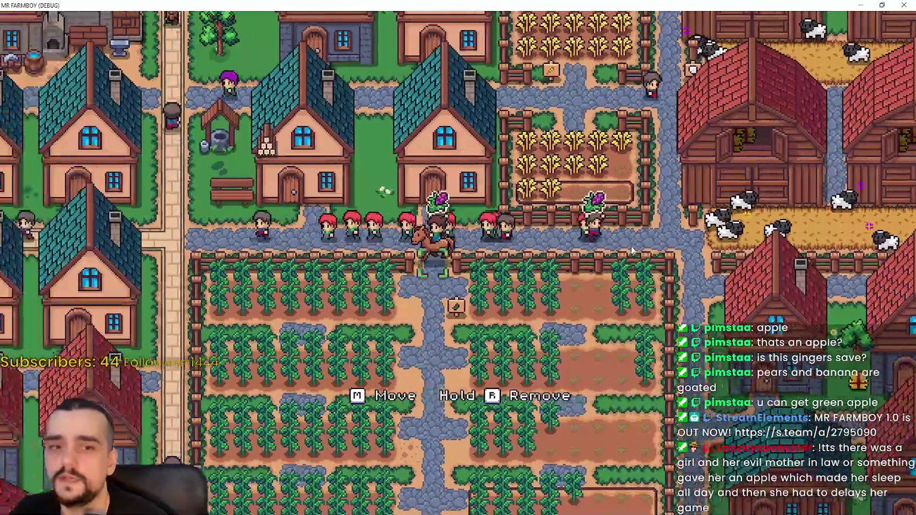
key("a")
key("w")
key("a")
left_click(389, 154)
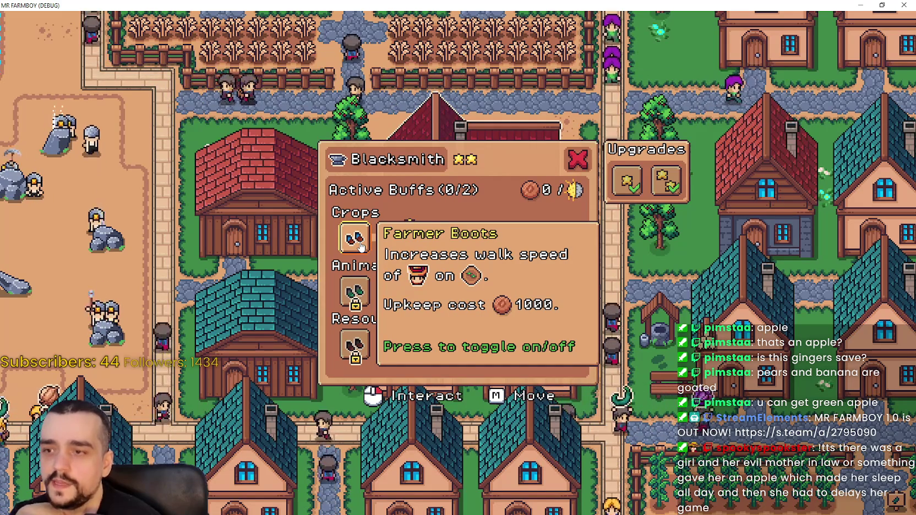
Step: Toggle Farmer Boots off and on, then unlock and activate Gatherer Boots (1000 upkeep)
left_click(358, 245)
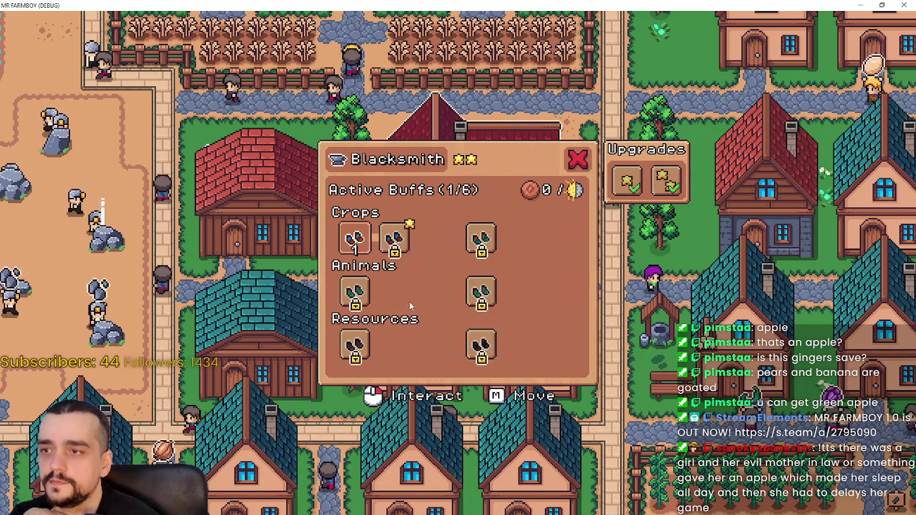
left_click(357, 245)
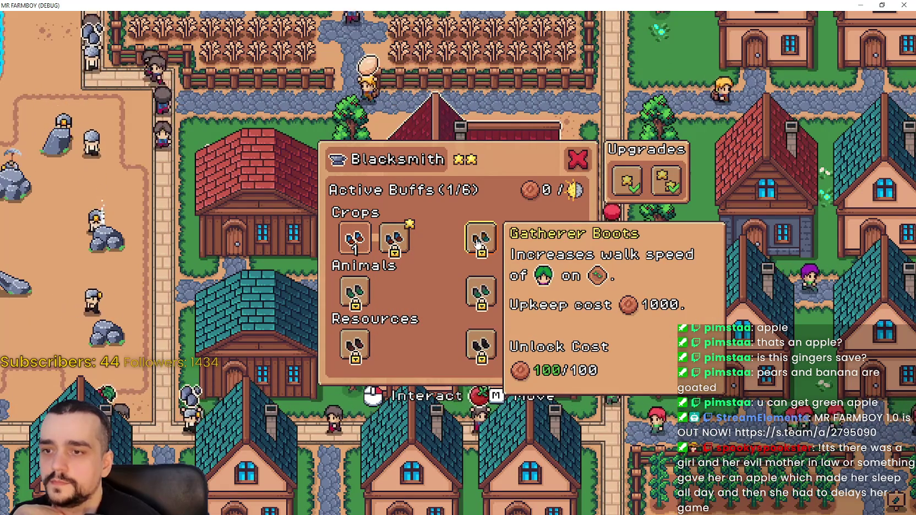
left_click(490, 252)
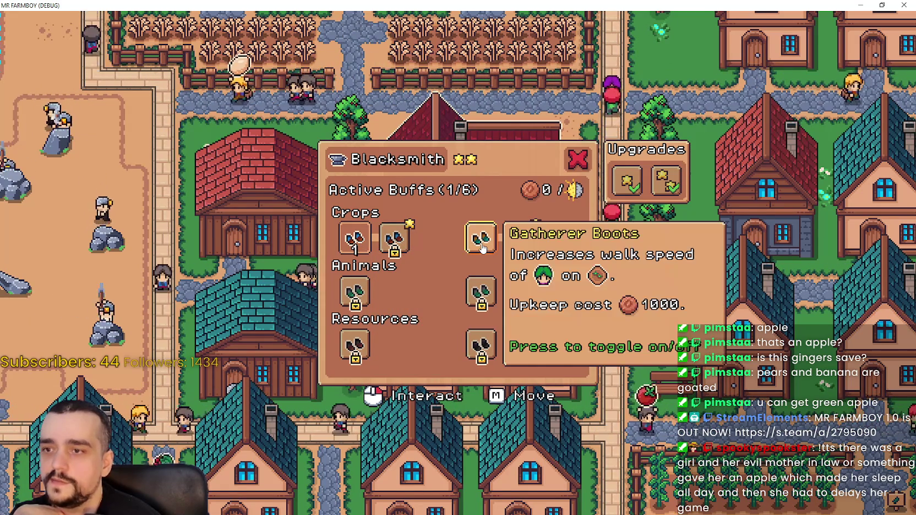
left_click(481, 246)
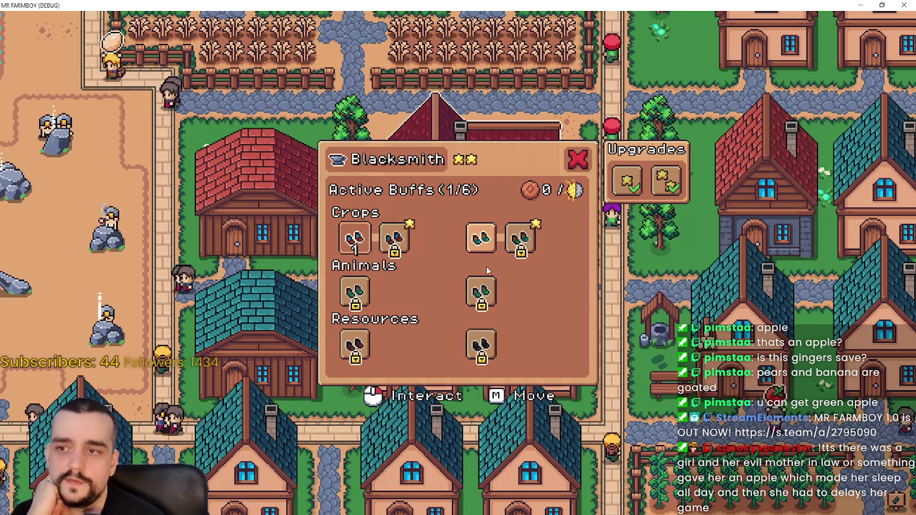
mouse_move(484, 246)
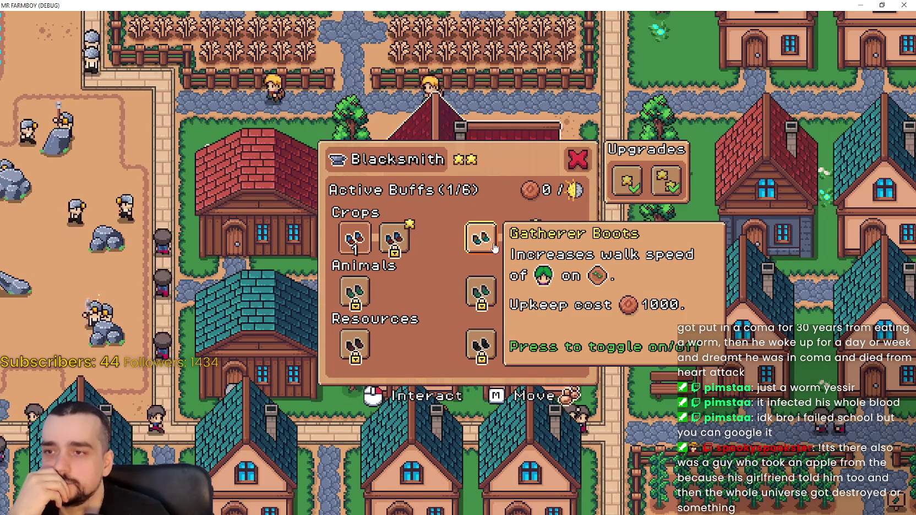
Step: Unlock the locked Animals-row rancher boots, activate the second tier, and unlock the fourth and fifth slots
mouse_move(527, 247)
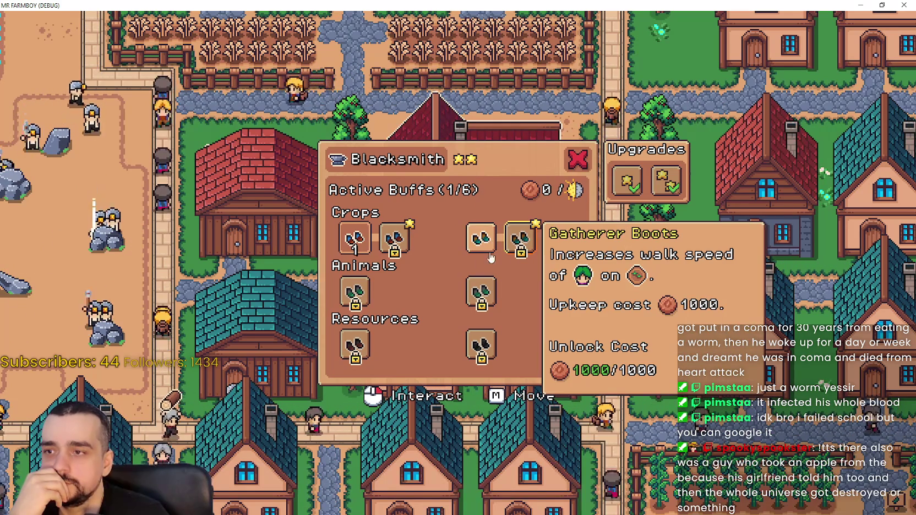
mouse_move(388, 310)
left_click(387, 306)
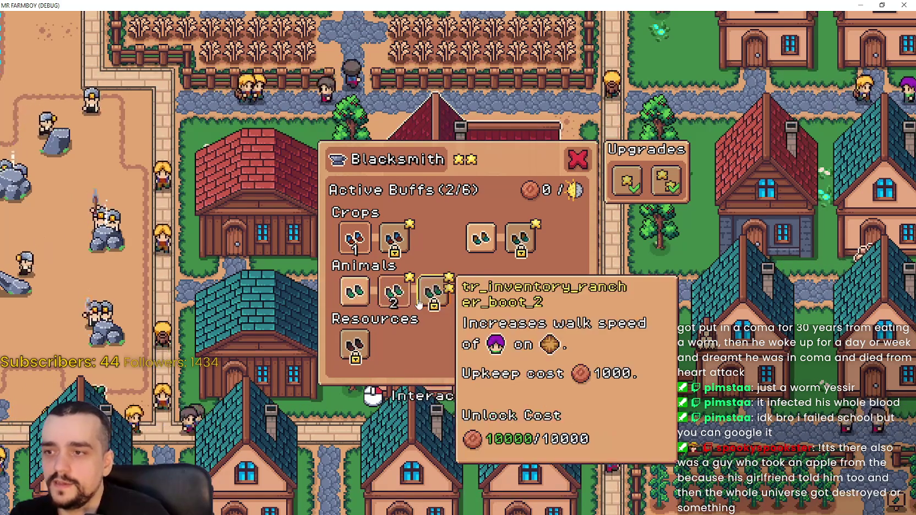
left_click(393, 293)
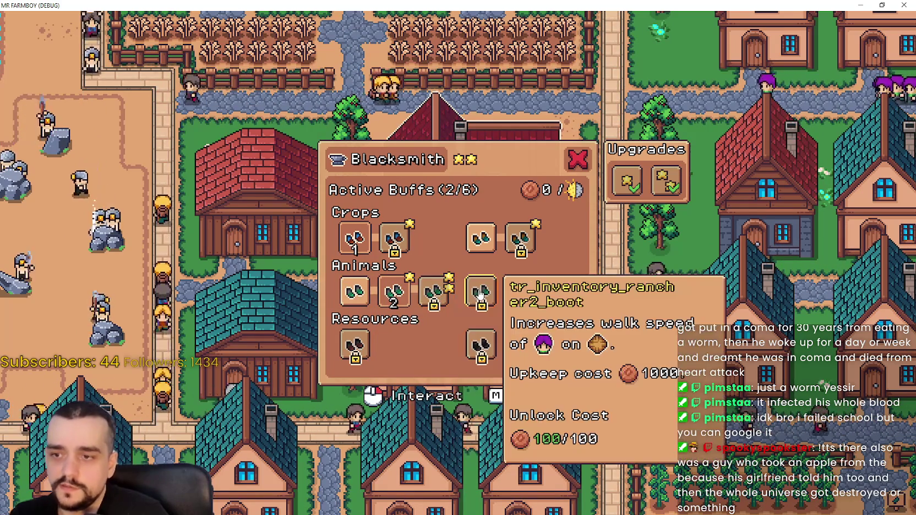
left_click(481, 292)
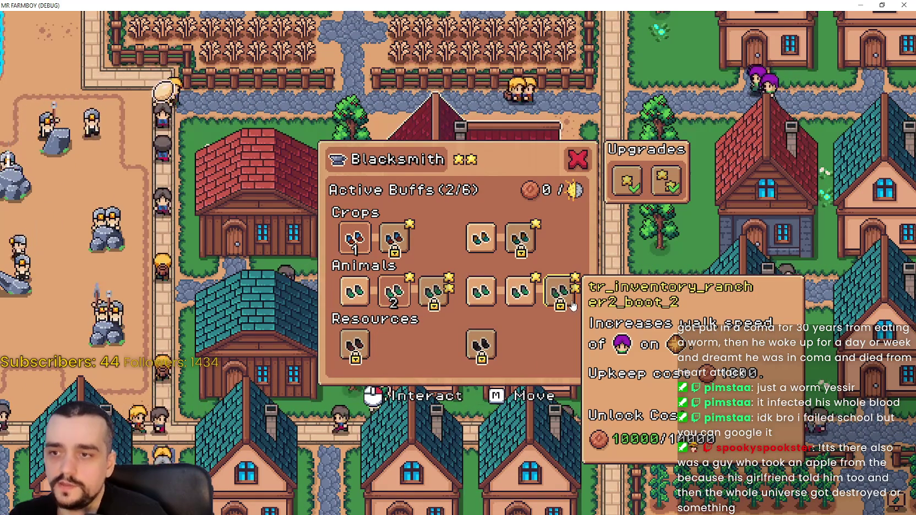
left_click(574, 297)
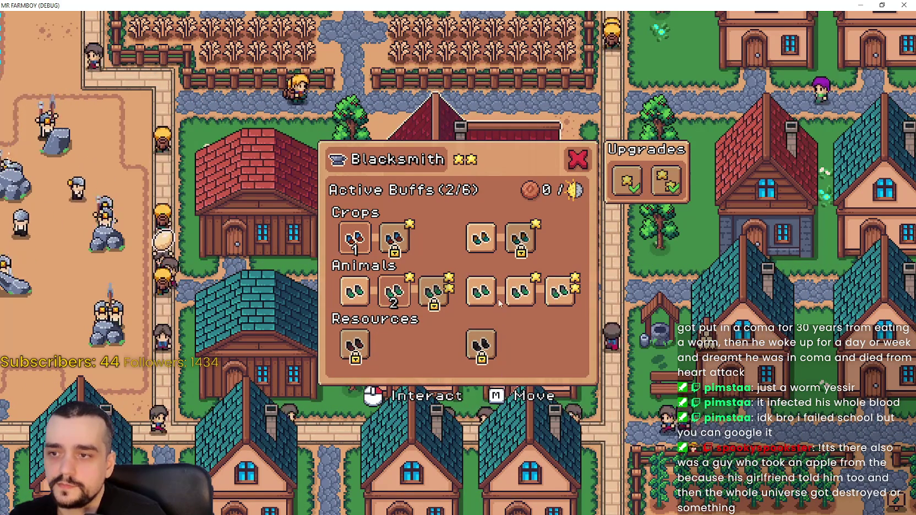
Step: Switch the fourth and fifth Animals-row buffs on and off
left_click(481, 292)
left_click(480, 292)
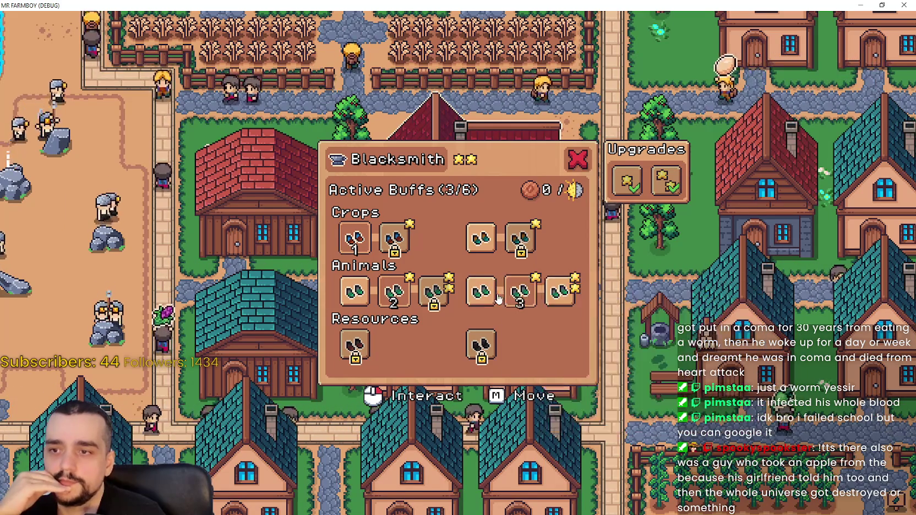
left_click(507, 300)
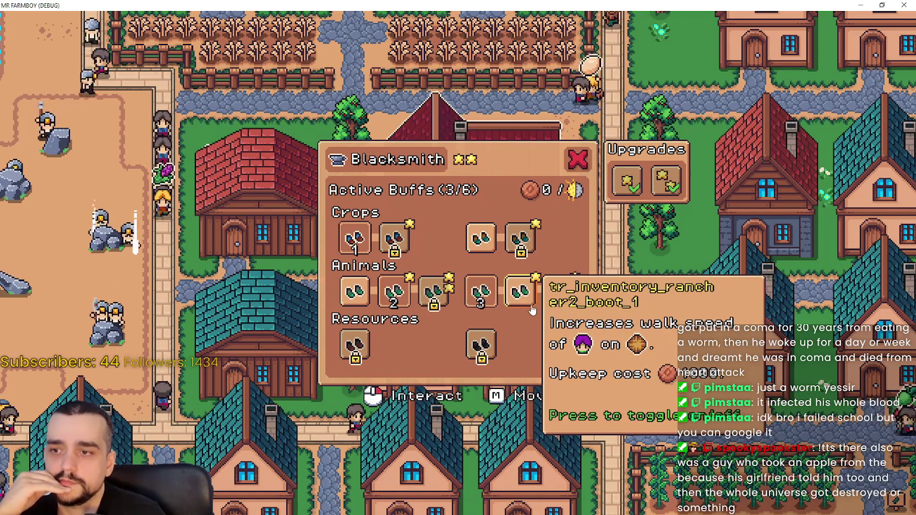
left_click(562, 300)
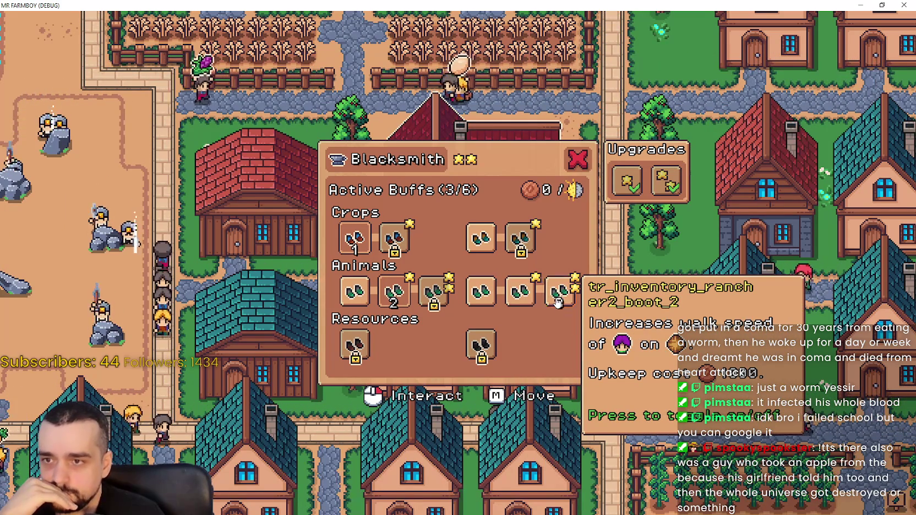
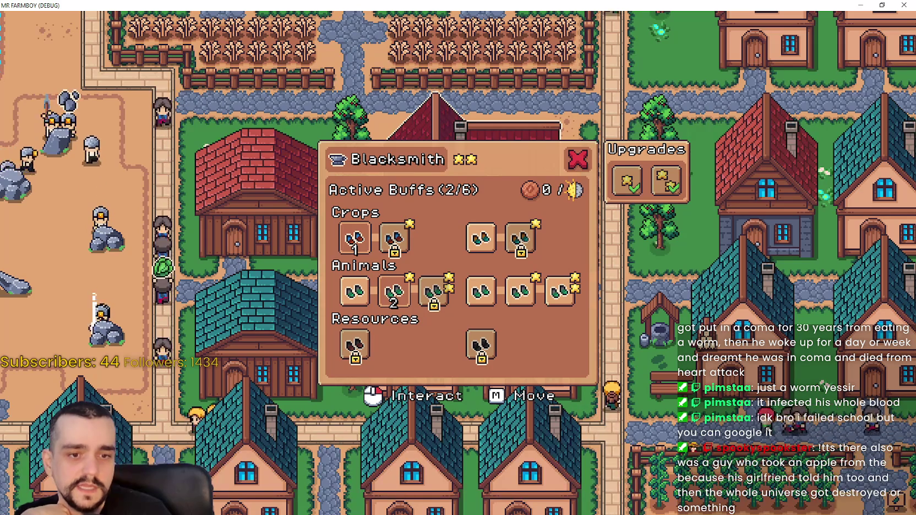
Step: Return to the editor and open the Blacksmith scene's blacksmith.gd script
key("alt+Tab")
left_click(682, 217)
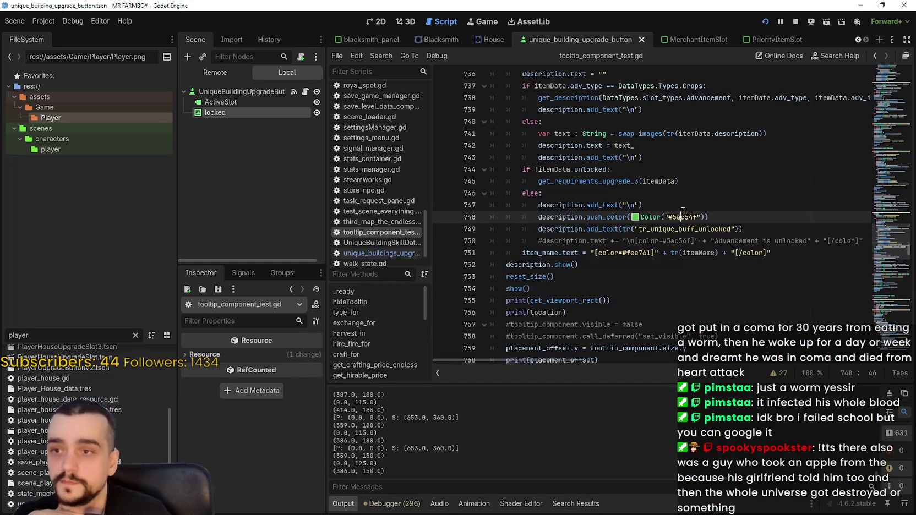
left_click(437, 40)
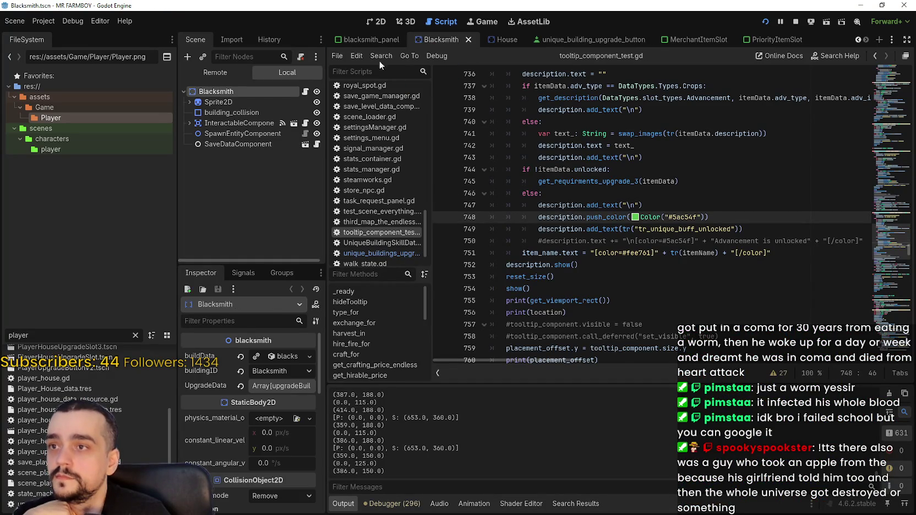
left_click(304, 93)
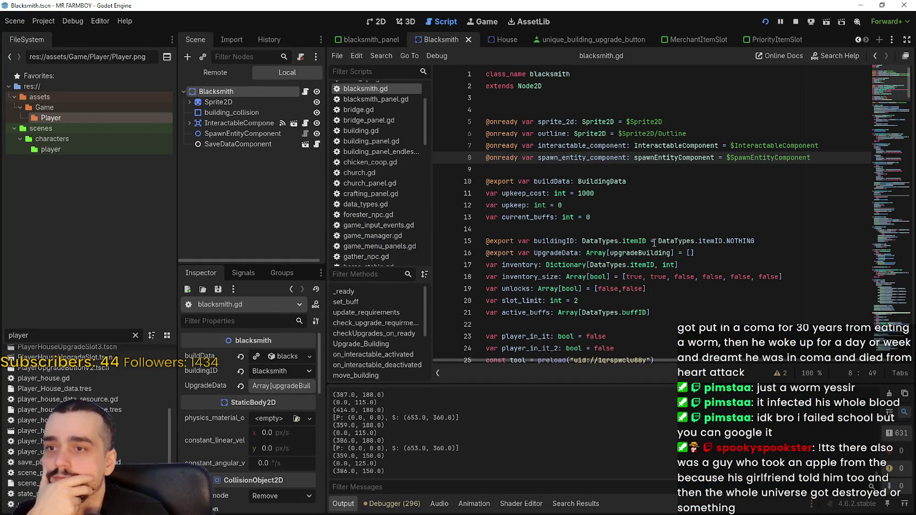
Step: Scroll down to the apply_buffs function and search the script for apply_buffs
double_click(525, 193)
scroll(631, 223, "down", 3)
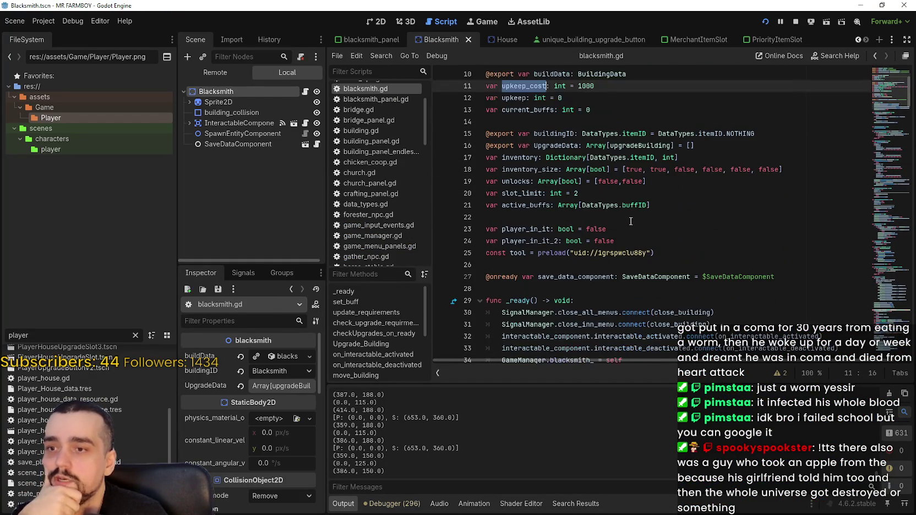
scroll(693, 280, "down", 10)
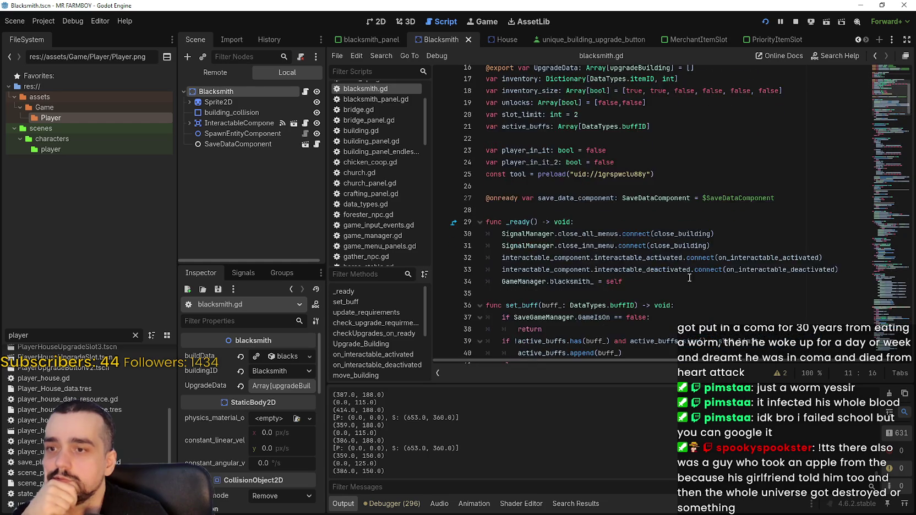
scroll(685, 264, "down", 10)
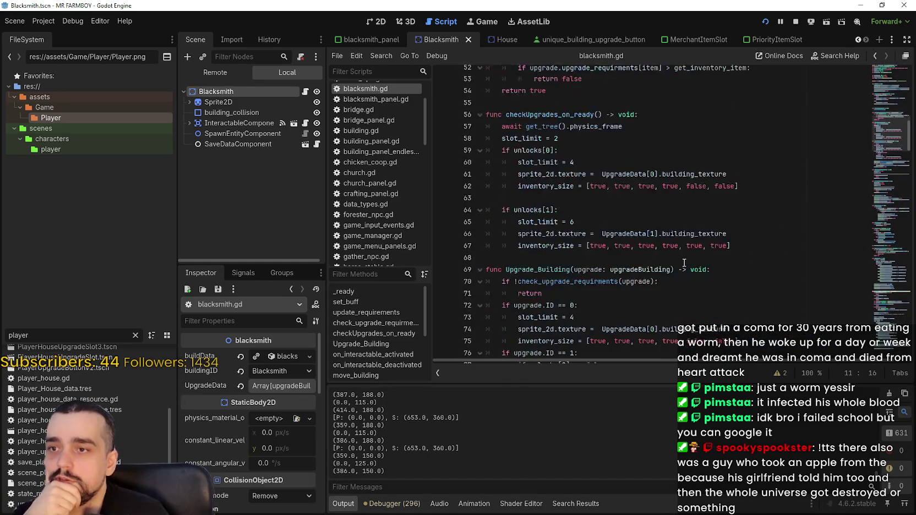
left_click_drag(892, 161, 888, 230)
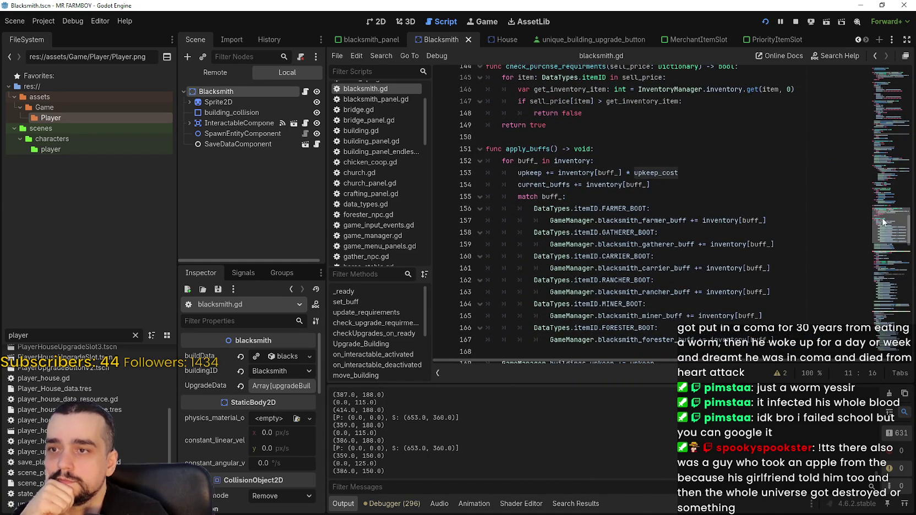
double_click(525, 150)
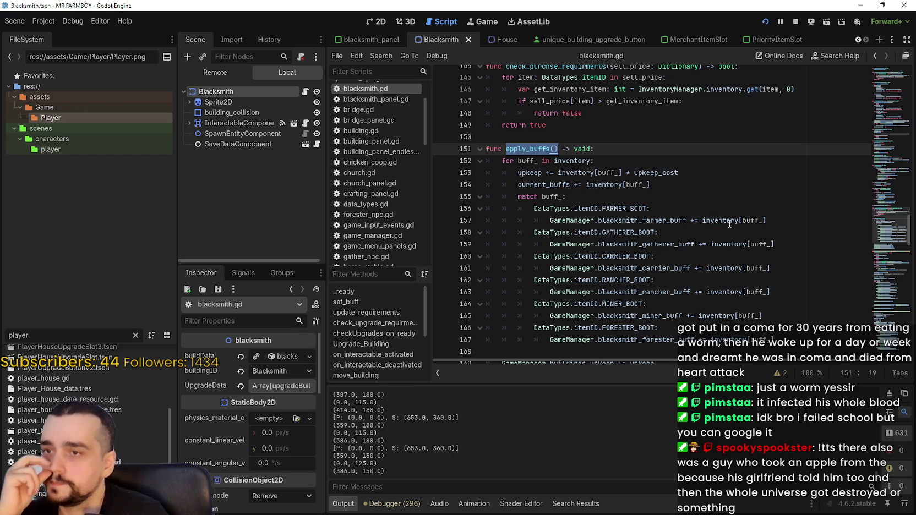
left_click(702, 184)
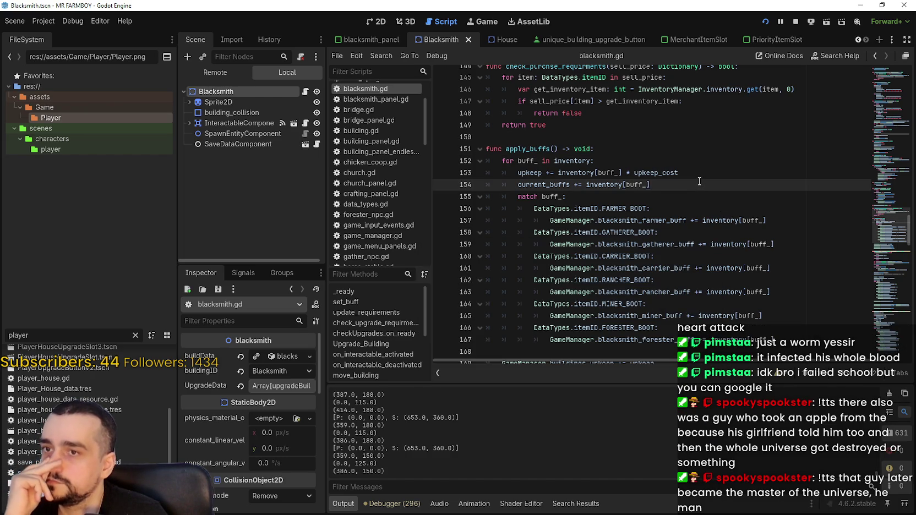
left_click(523, 149)
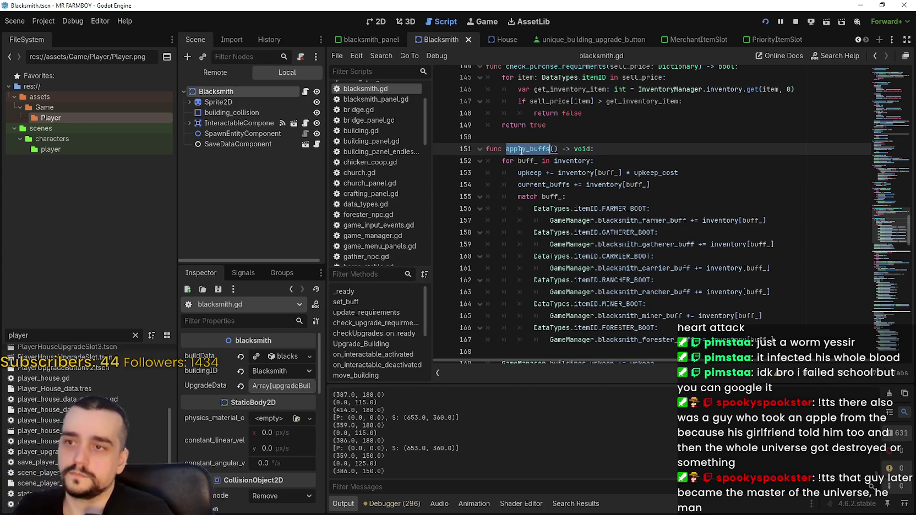
key("ctrl+f")
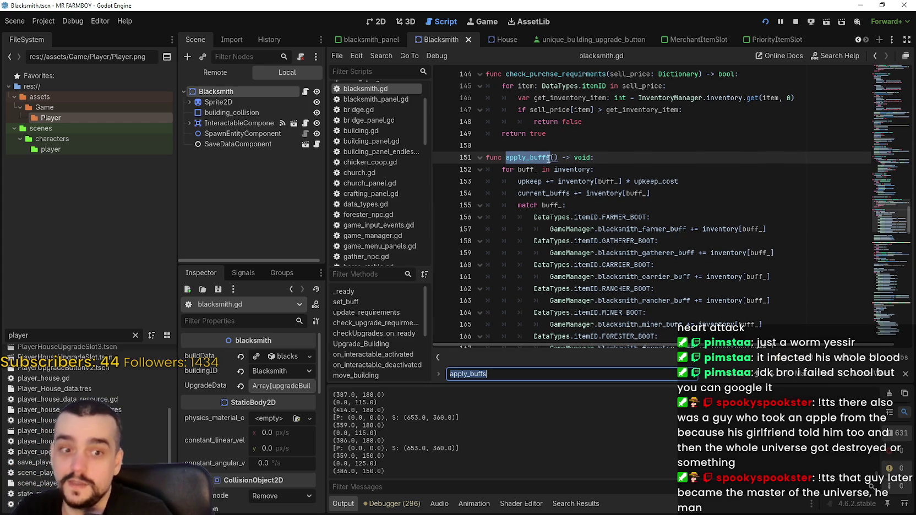
left_click(550, 156)
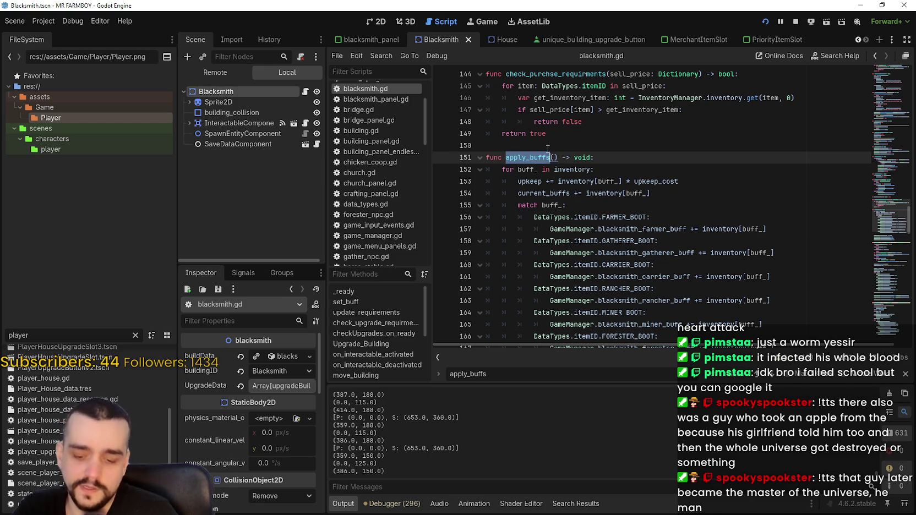
Step: Find apply_buffs across the project and review matches in inn.gd, church.gd, blacksmith.gd and save scripts
key("ctrl+shift+f")
left_click(479, 303)
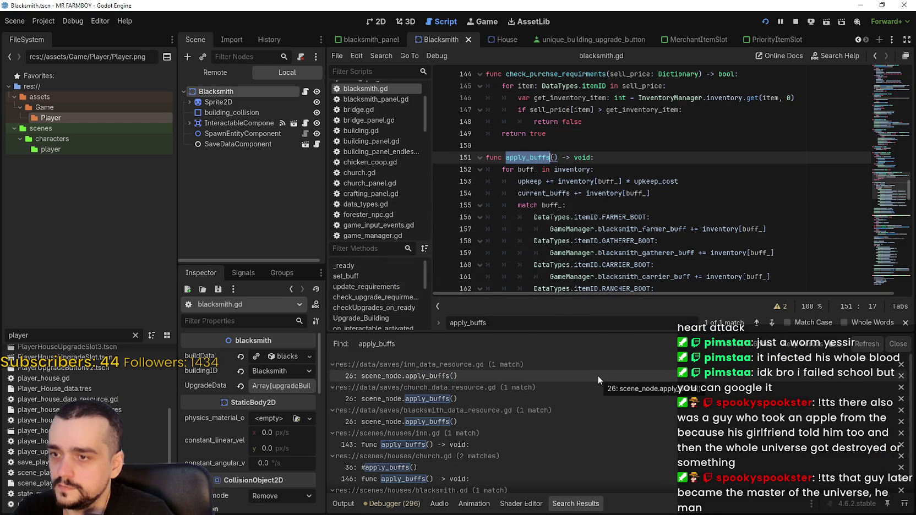
scroll(614, 409, "down", 1)
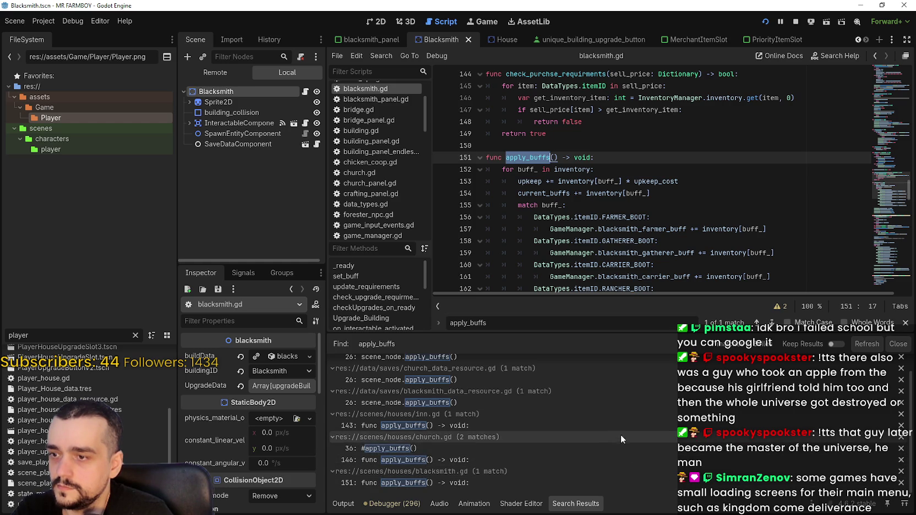
scroll(621, 423, "up", 1)
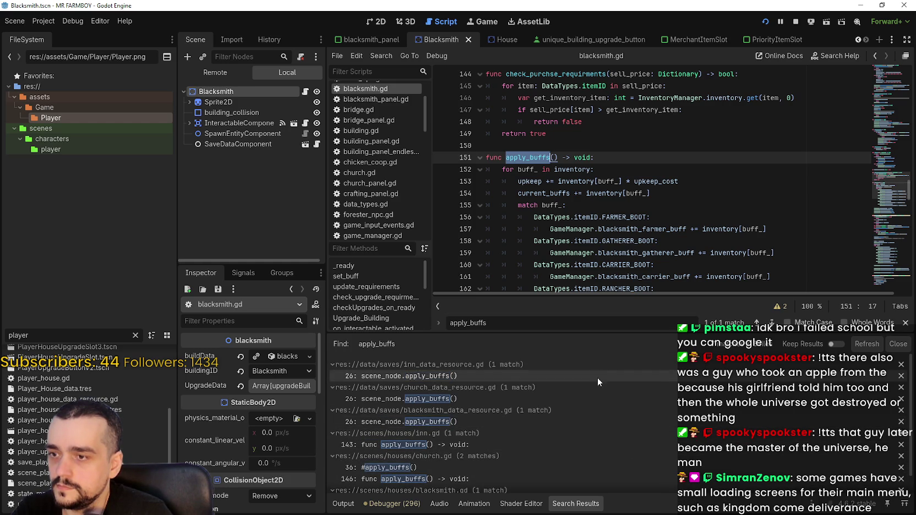
scroll(610, 439, "down", 1)
scroll(875, 205, "down", 2)
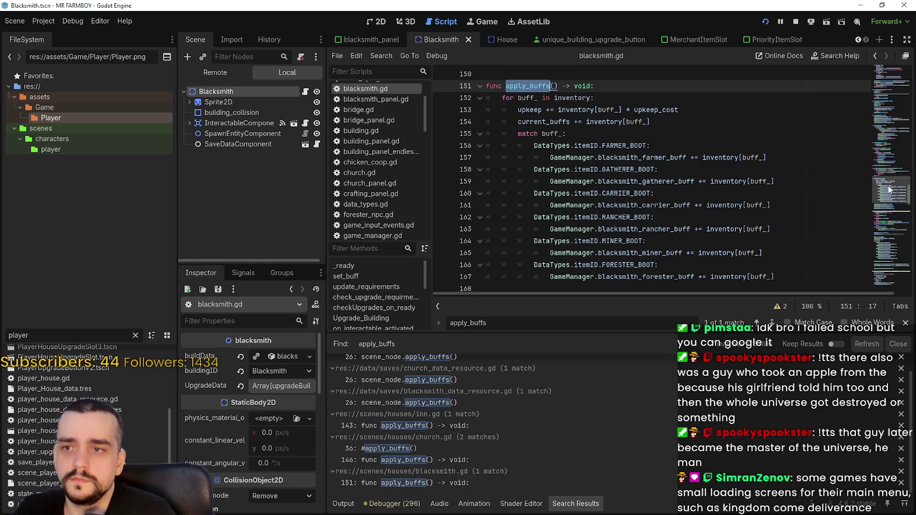
scroll(544, 181, "up", 2)
left_click(544, 181)
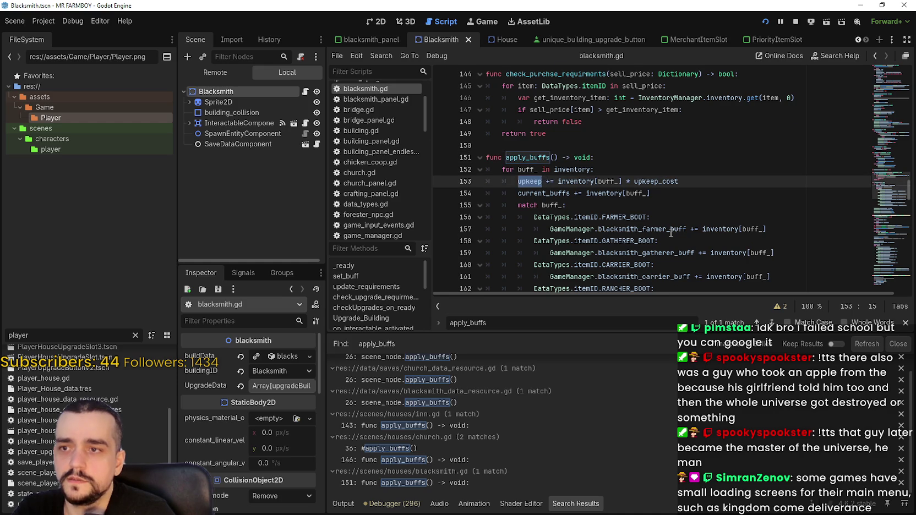
scroll(867, 211, "up", 10)
mouse_move(886, 162)
left_mouse_down()
mouse_move(882, 91)
mouse_move(873, 161)
mouse_move(876, 94)
left_mouse_up()
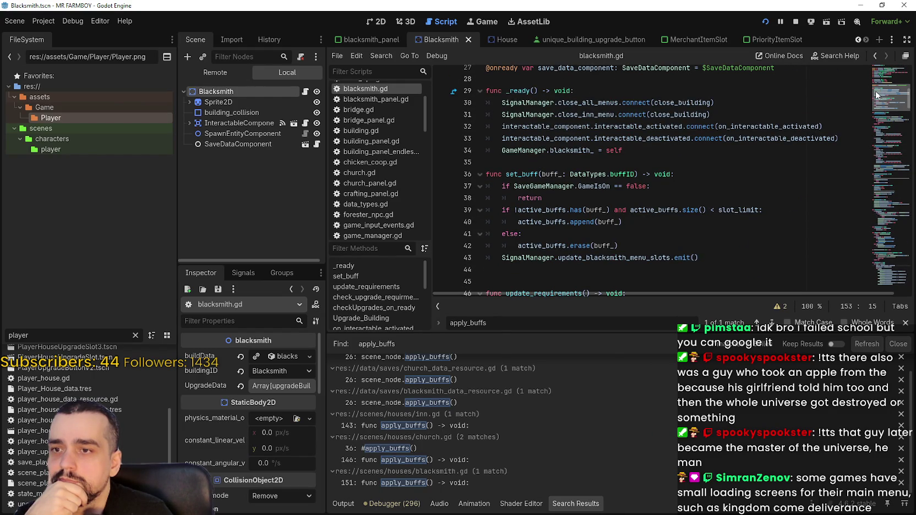
Step: Close the in-script search and leave line 42 of blacksmith.gd without an extra blank line
left_click(905, 324)
left_click(685, 264)
left_click(686, 252)
key("Return")
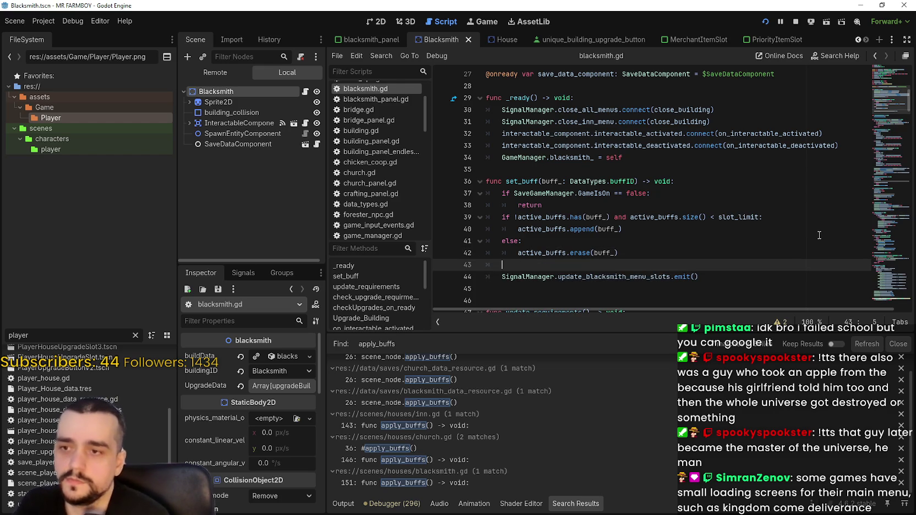
key("BackSpace")
key("BackSpace")
scroll(791, 163, "up", 7)
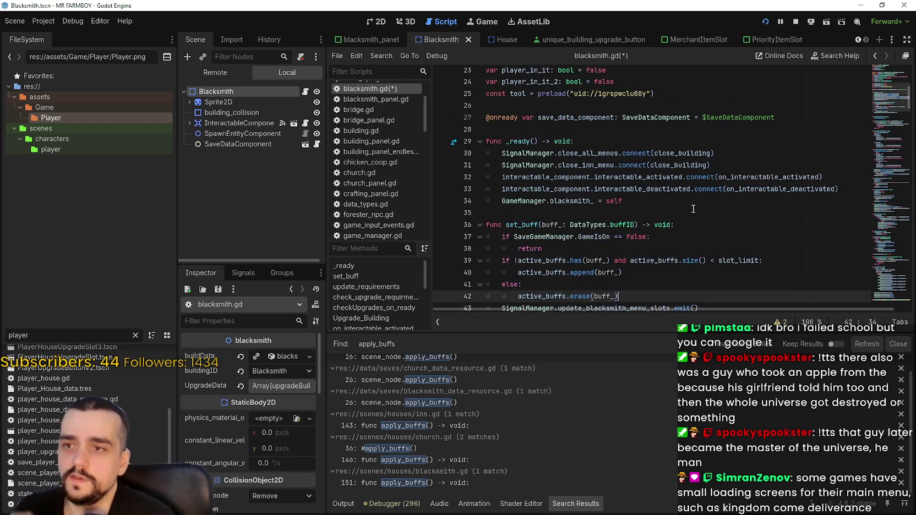
double_click(542, 144)
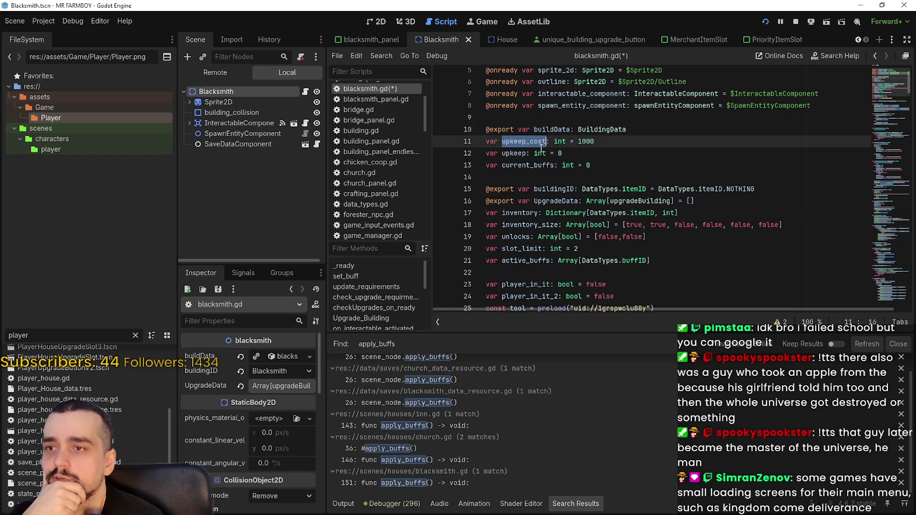
scroll(650, 237, "down", 8)
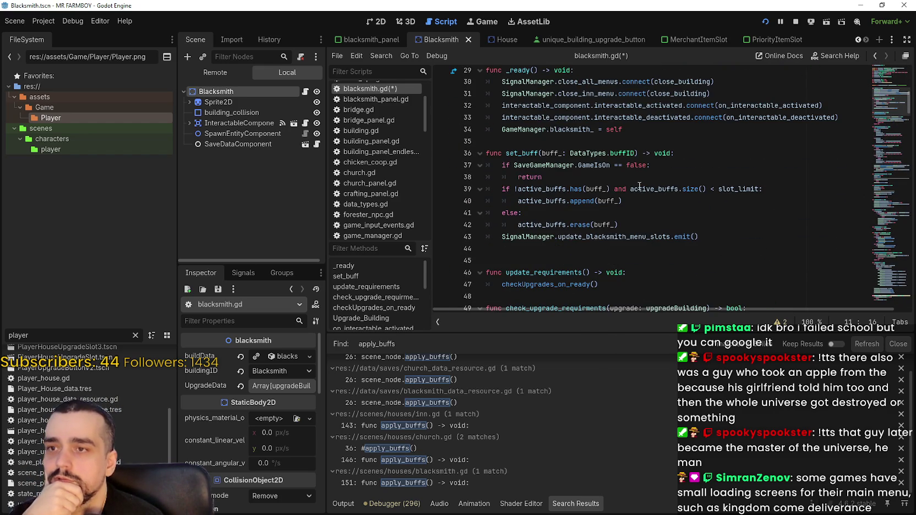
left_click(669, 226)
key("Return")
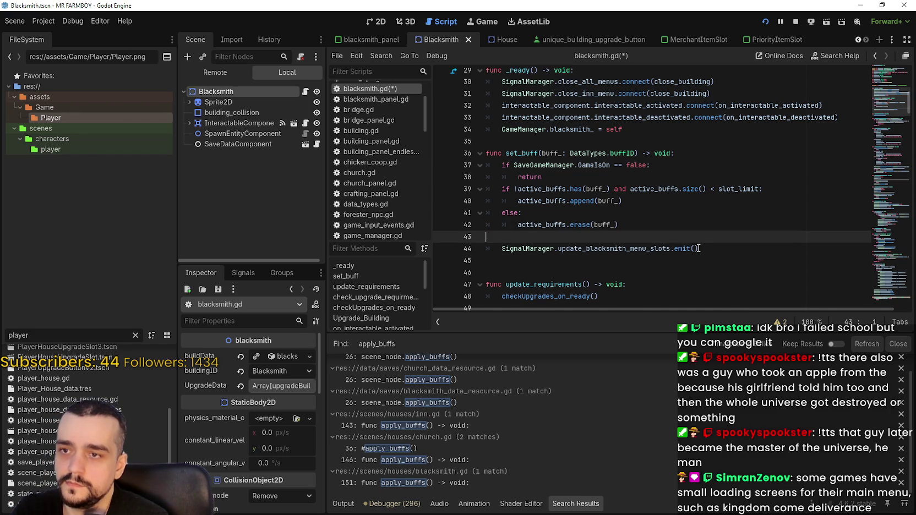
key("BackSpace")
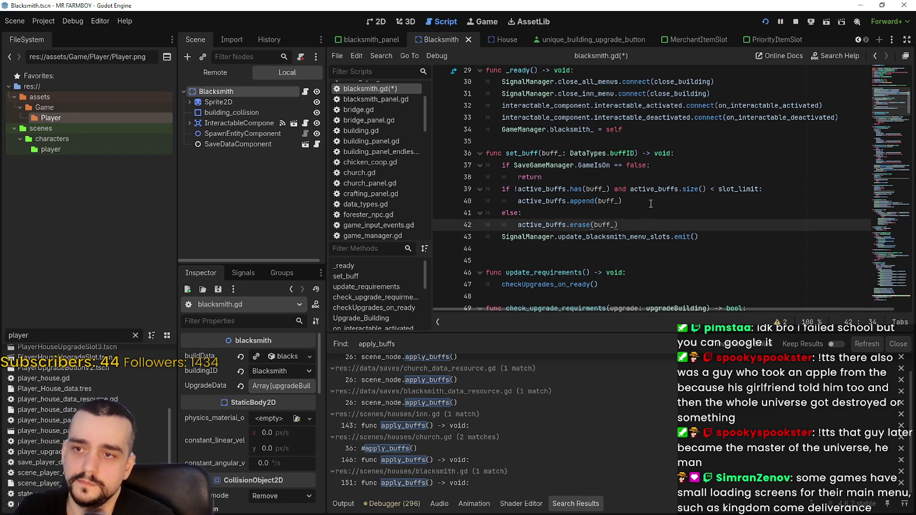
Step: Highlight set_buff's append line 40 and every use of buff_
left_click(651, 204)
triple_click(527, 197)
left_click(638, 202)
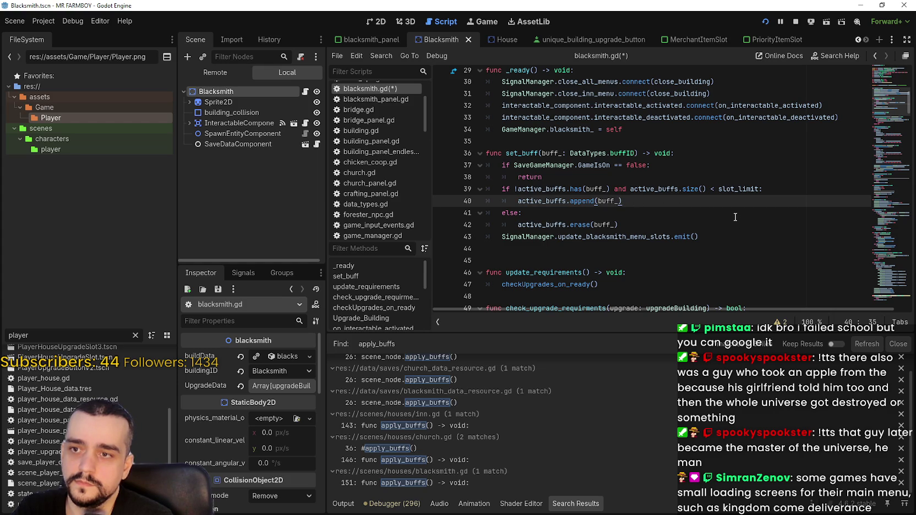
double_click(597, 188)
left_click(653, 199)
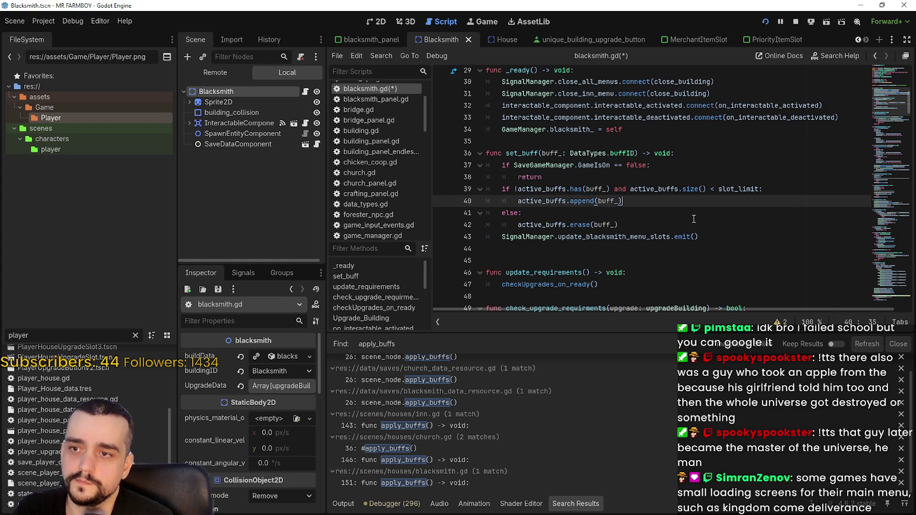
Step: Add 'if buff_ == DataTypes.buffID.BLACKSMITH_FARMER' below the append line using autocomplete
key("Return")
type("if bu")
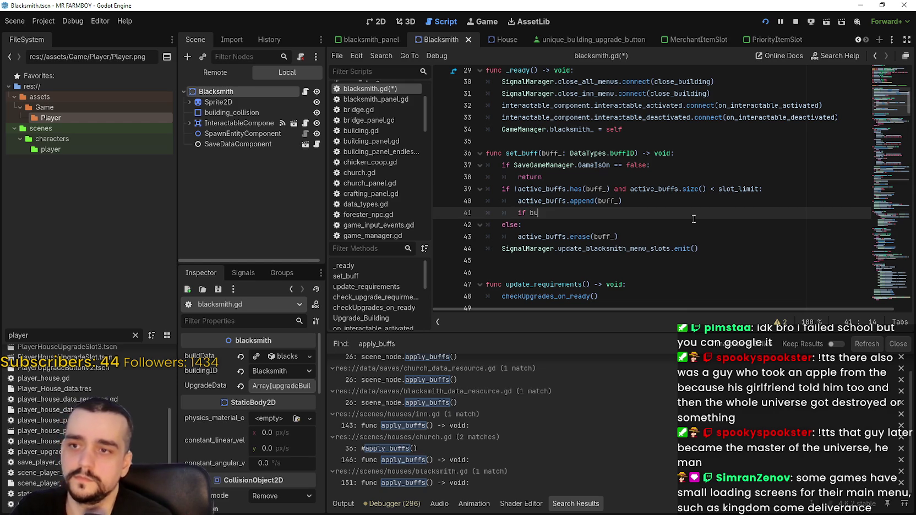
type("ff_ ")
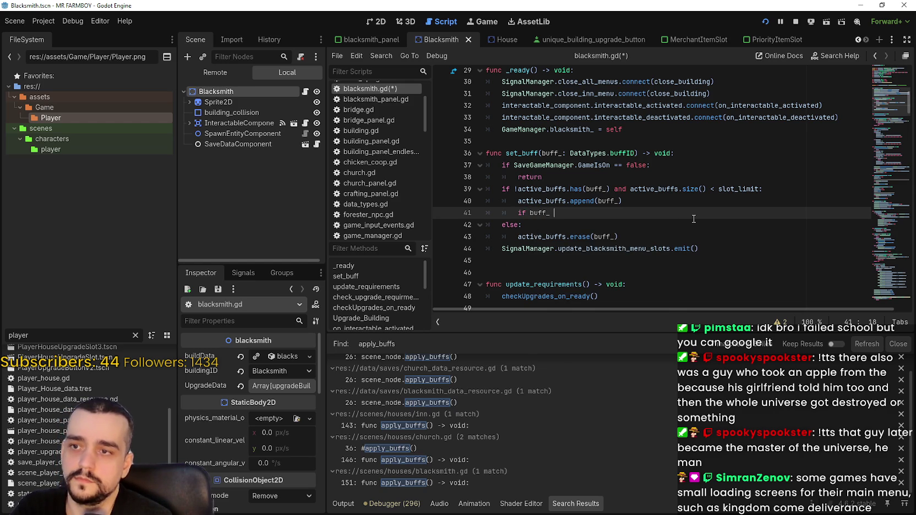
type("== ")
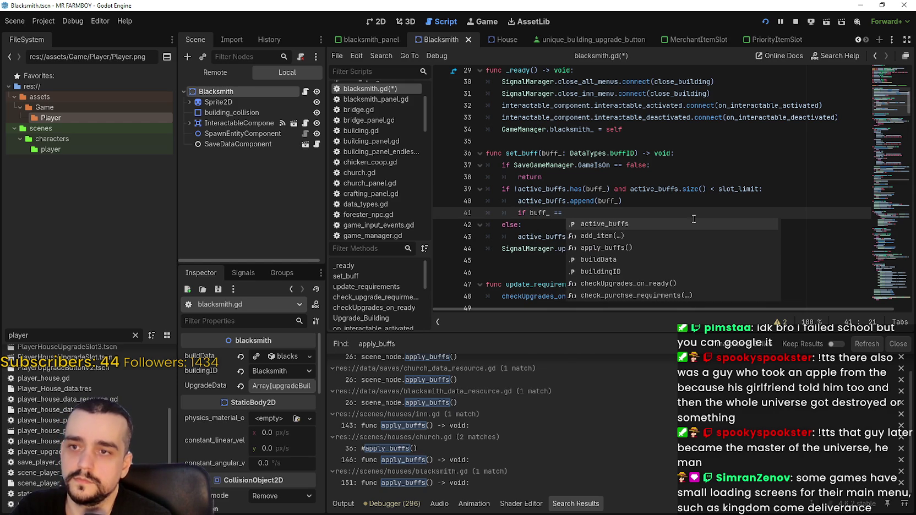
type("Data")
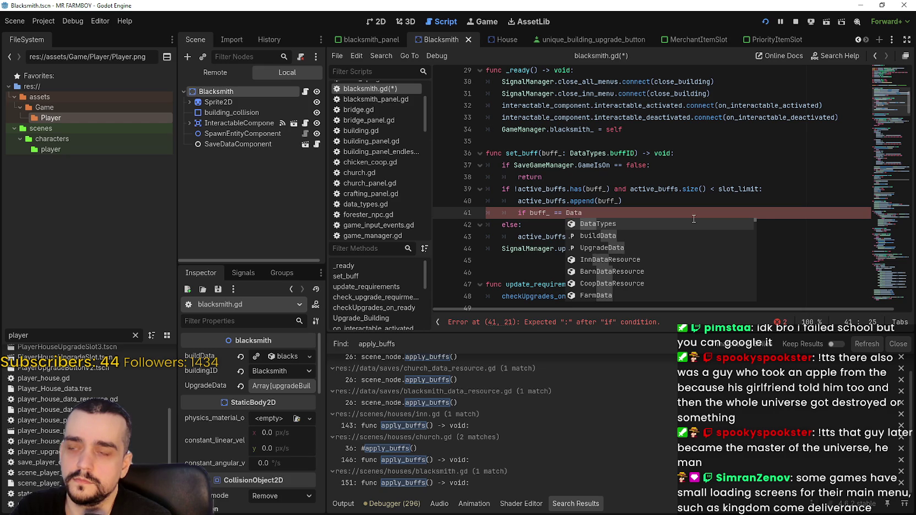
key("Return")
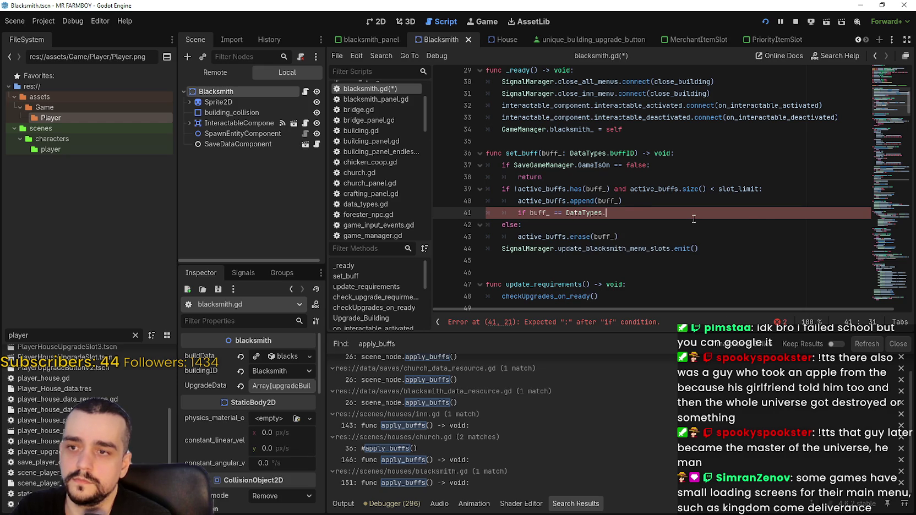
type("bu")
key("Return")
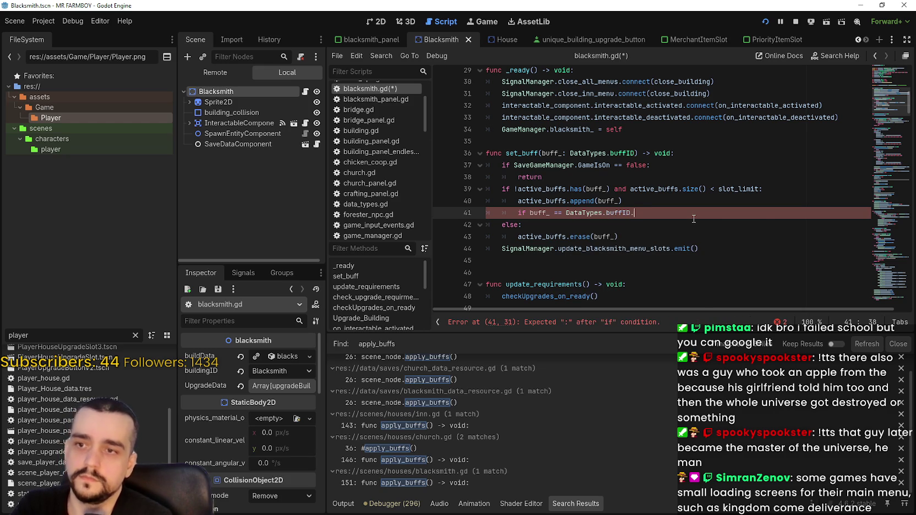
type(".")
key("Down")
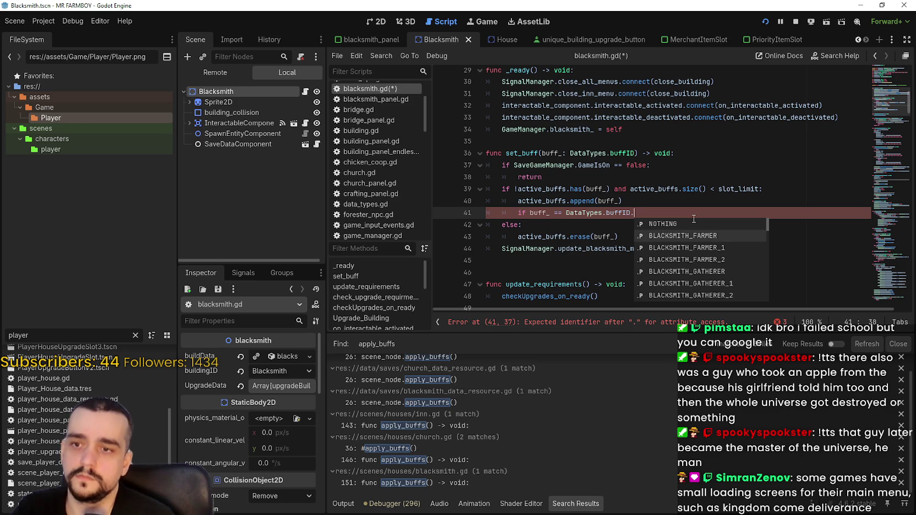
key("Return")
left_click(543, 265)
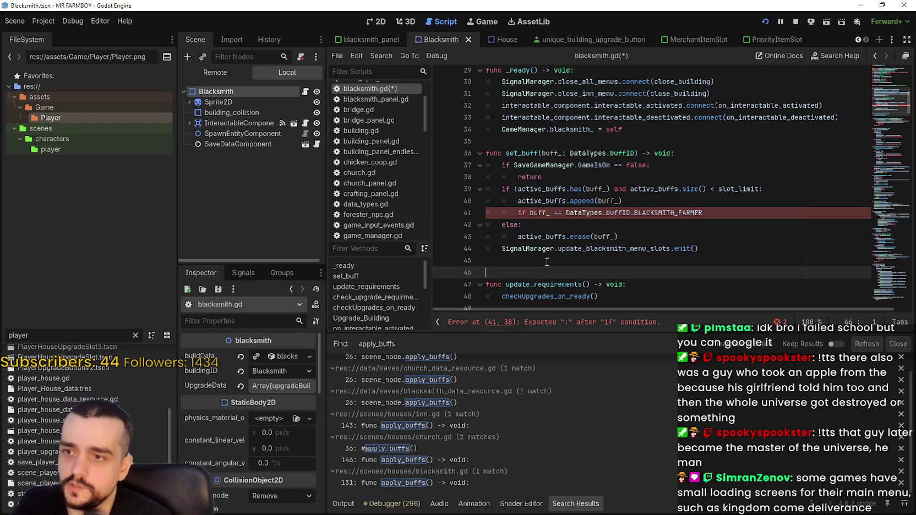
Step: Declare the assign_upkeep_cost function with a DataTypes buffID parameter
type("func assign_upkeep_co")
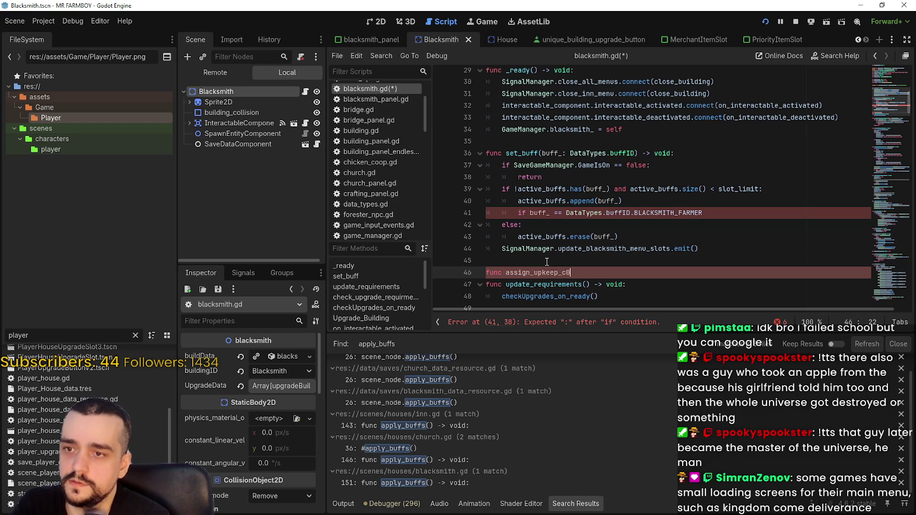
type("st() -> void:")
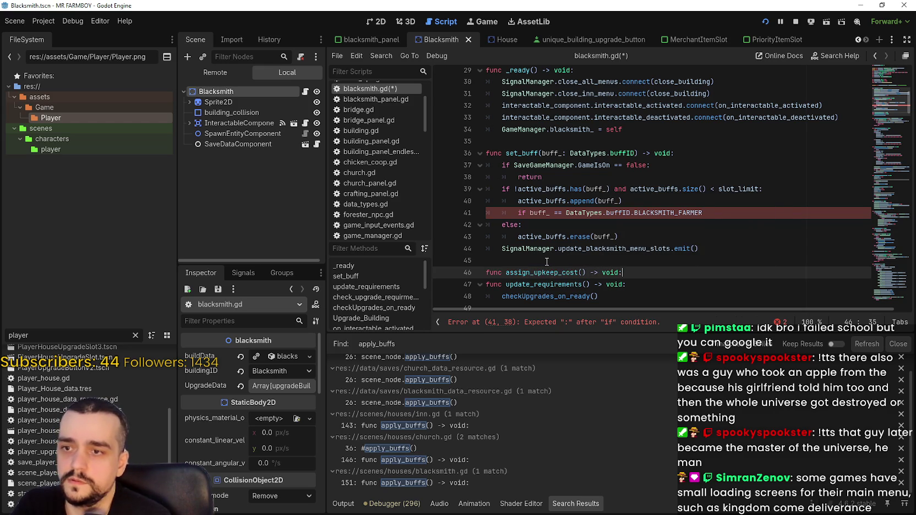
key("Return")
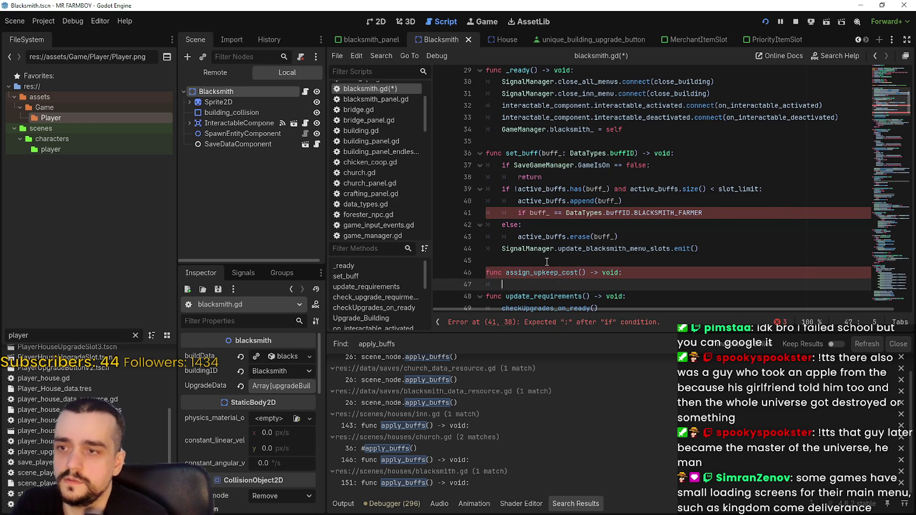
left_click(585, 273)
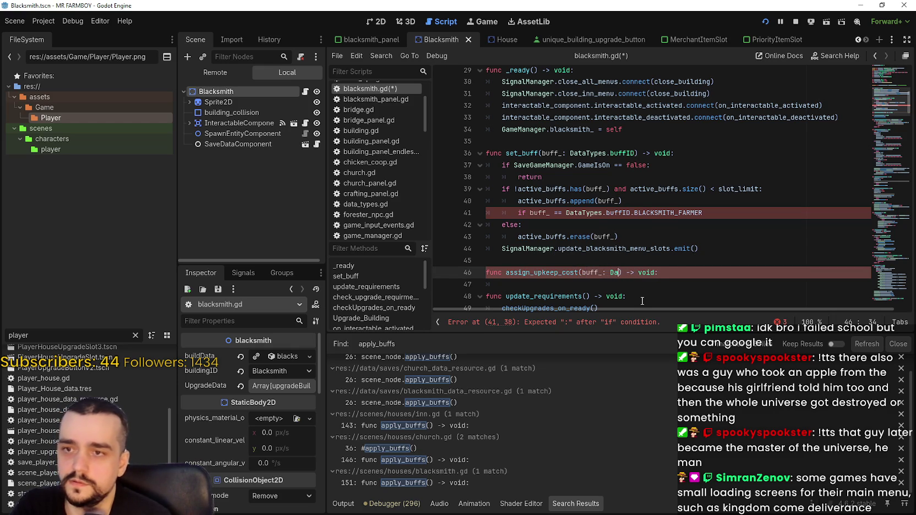
key("Return")
type(".buffID")
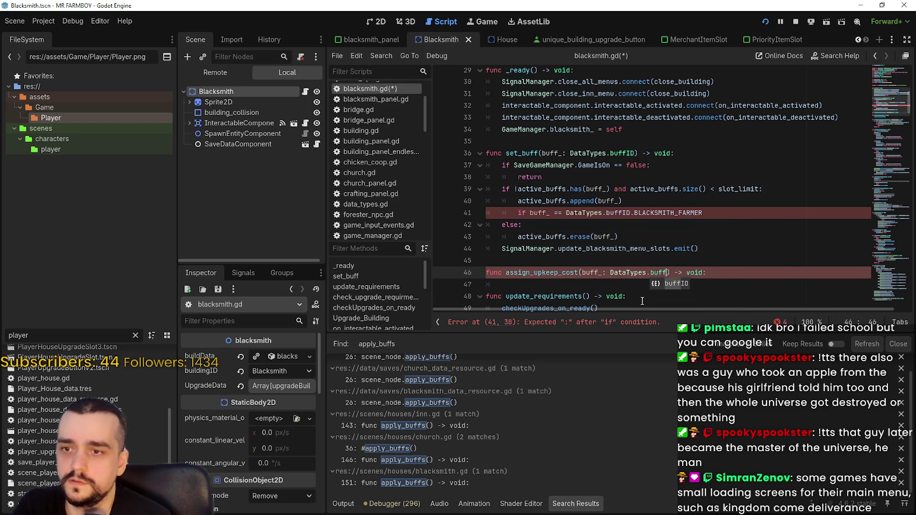
left_click(606, 285)
Step: Add 'match buff_' with BLACKSMITH_FARMER and BLACKSMITH_GATHERER as the first patterns
type("ch b")
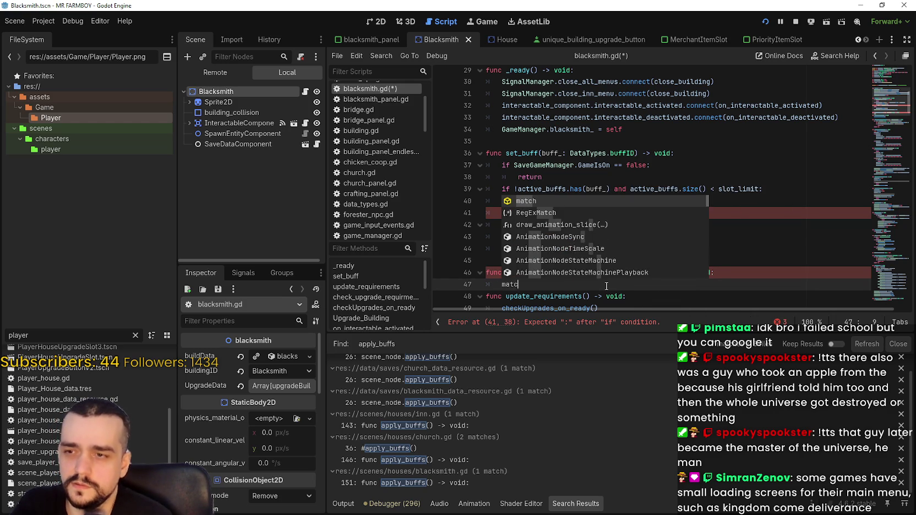
type("u")
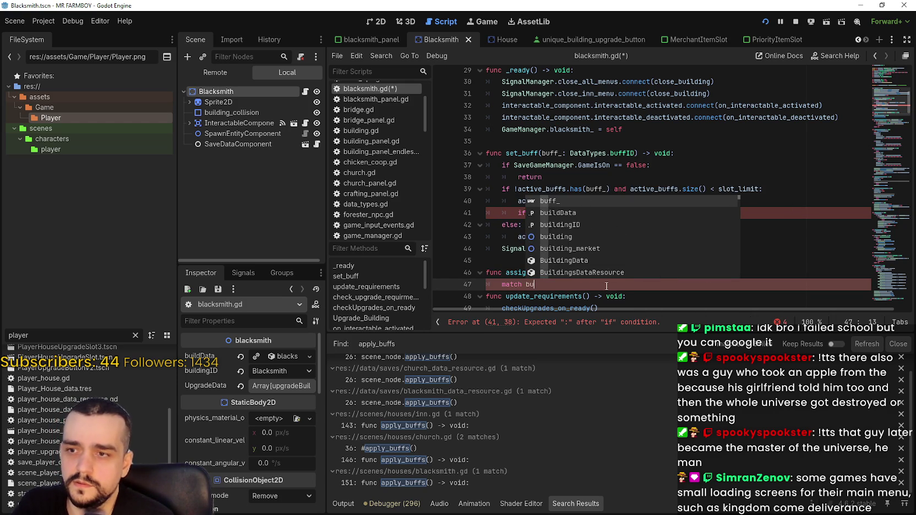
key("Return")
key("Return")
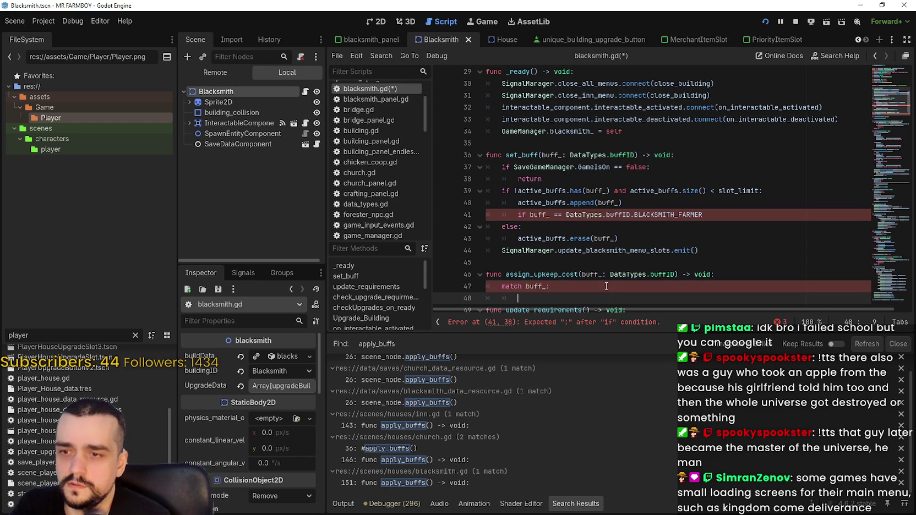
scroll(606, 287, "down", 3)
double_click(583, 179)
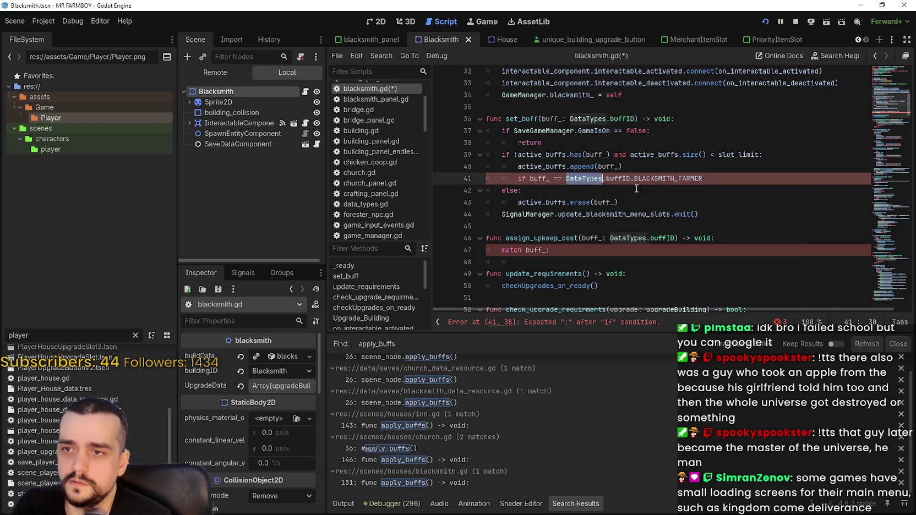
left_click_drag(584, 179, 691, 178)
key("ctrl+c")
left_click(542, 264)
key("ctrl+v")
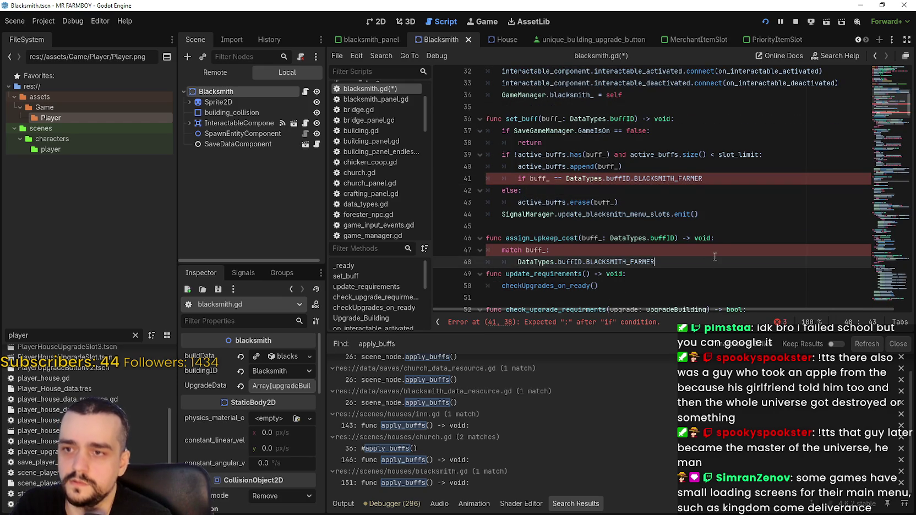
type(", DataTypes.buffID.BLACKSMITH_FA")
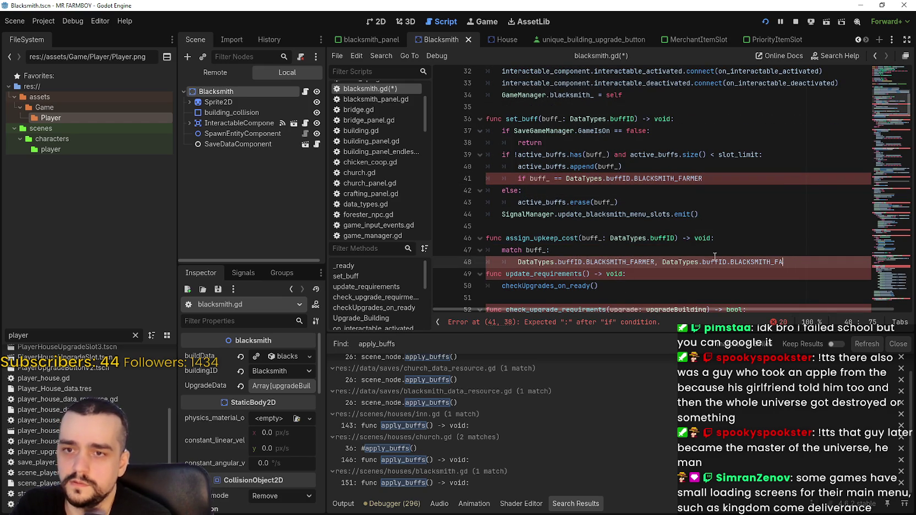
type("_")
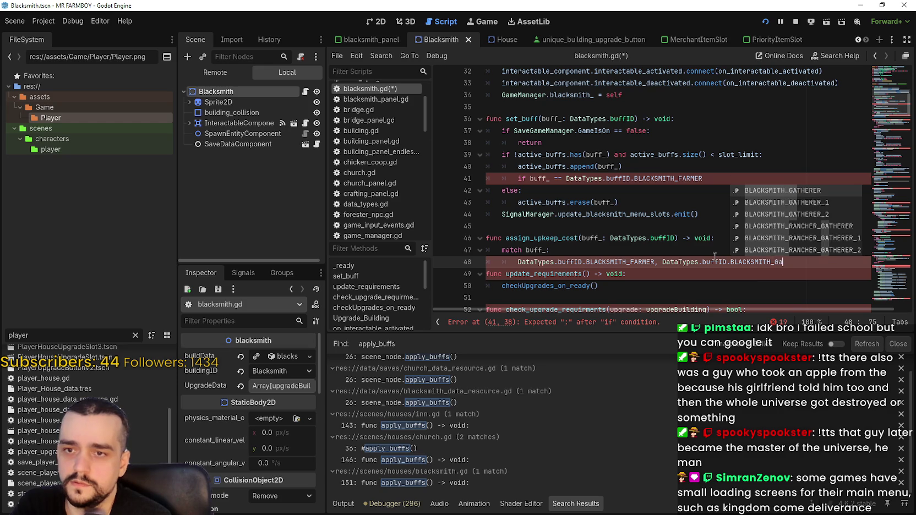
key("Return")
key("Return")
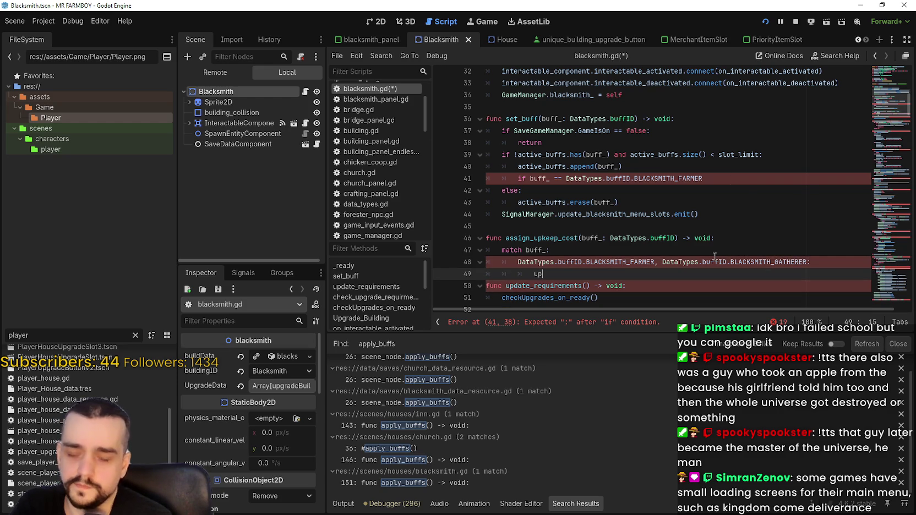
Step: Make the match branch add 1000 to upkeep_cost
type("pk")
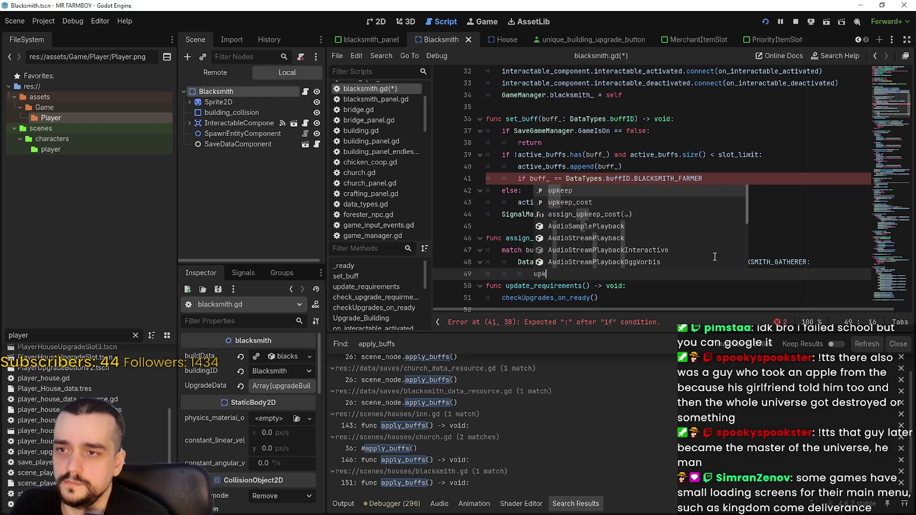
key("Down")
key("Return")
key("BackSpace")
type("= 1000")
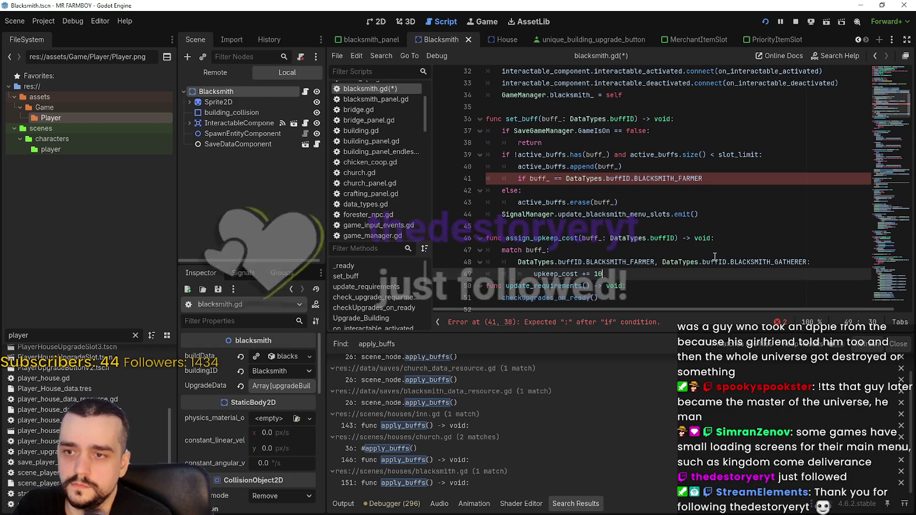
key("Return")
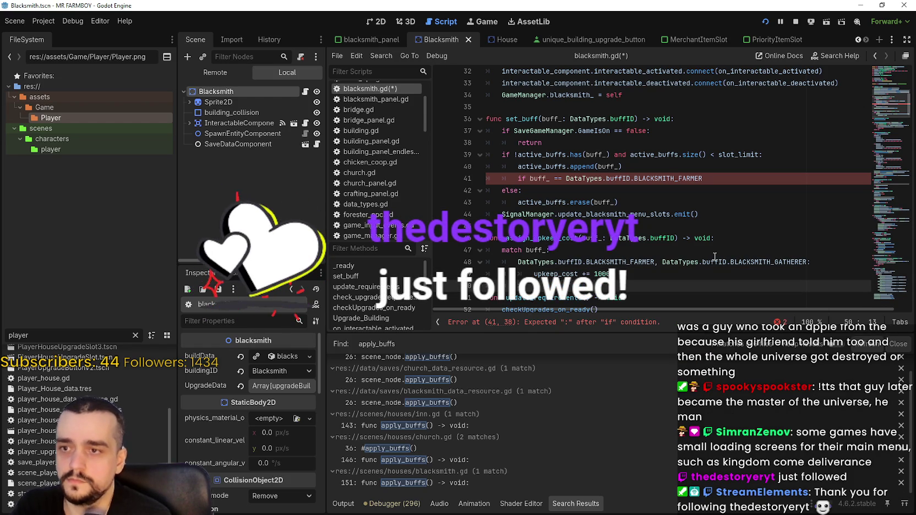
Step: Append DataTypes.buffID.BLACKSMITH_RANCHER_FEEDER to the match pattern list on line 48
scroll(578, 193, "down", 3)
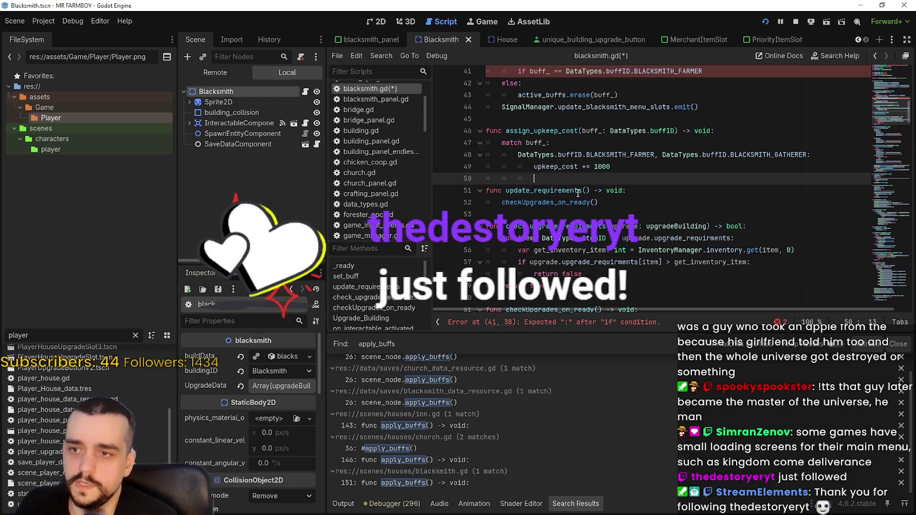
left_click(807, 156)
left_click_drag(807, 155, 657, 156)
key("ctrl+c")
left_click(807, 155)
type(",")
key("ctrl+v")
double_click(857, 155)
type("BLACK")
key("Down")
key("Down")
key("Down")
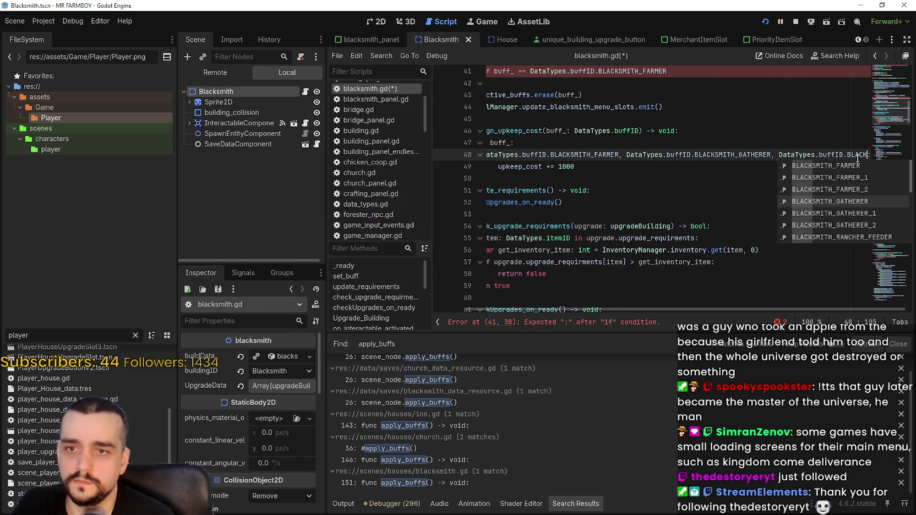
key("Down")
key("Down")
key("Return")
Step: Start another buff entry on line 48 and browse the buff ID suggestions
type(", , DataTypes.buffID.BLACKSMITH_GATHE:")
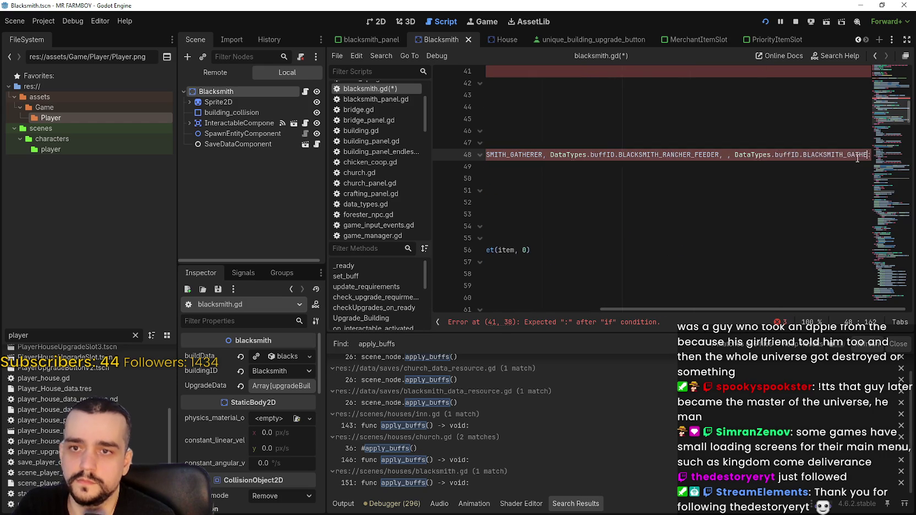
key("BackSpace")
key("BackSpace")
key("BackSpace")
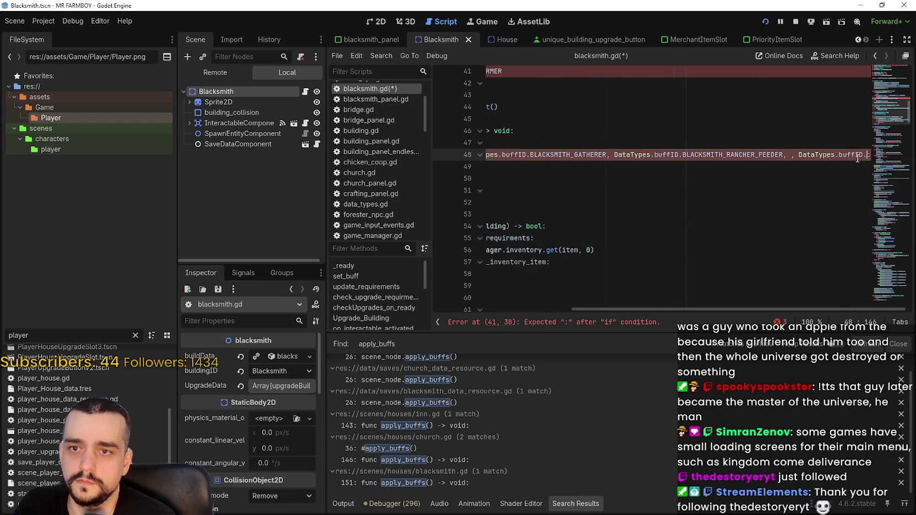
type("k")
key("Down")
key("Down")
key("Down")
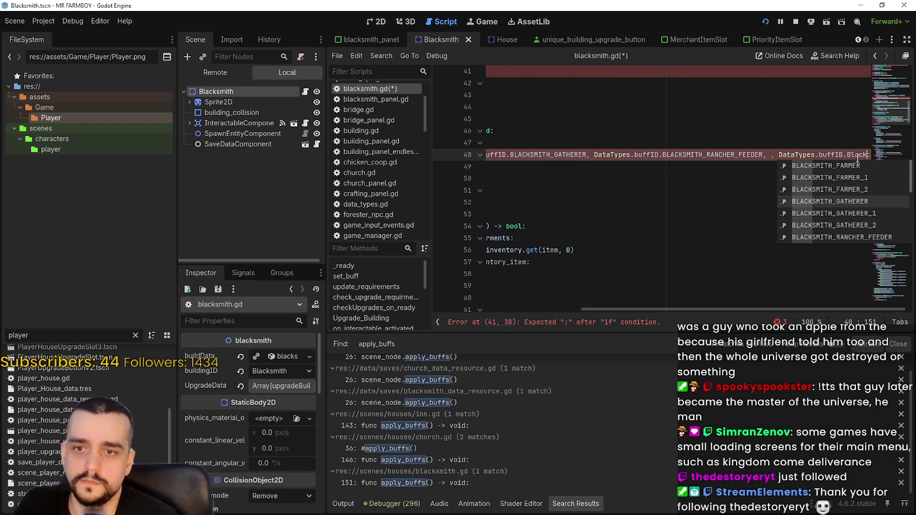
key("Down")
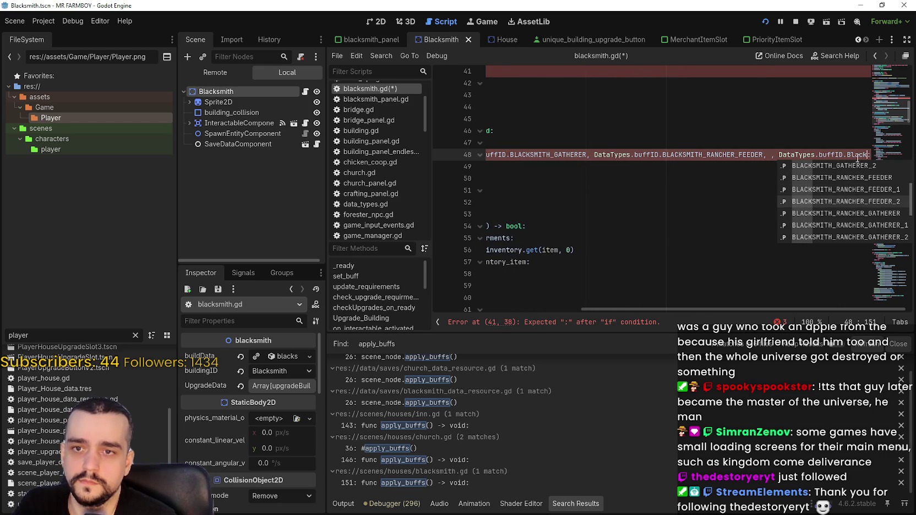
key("Down")
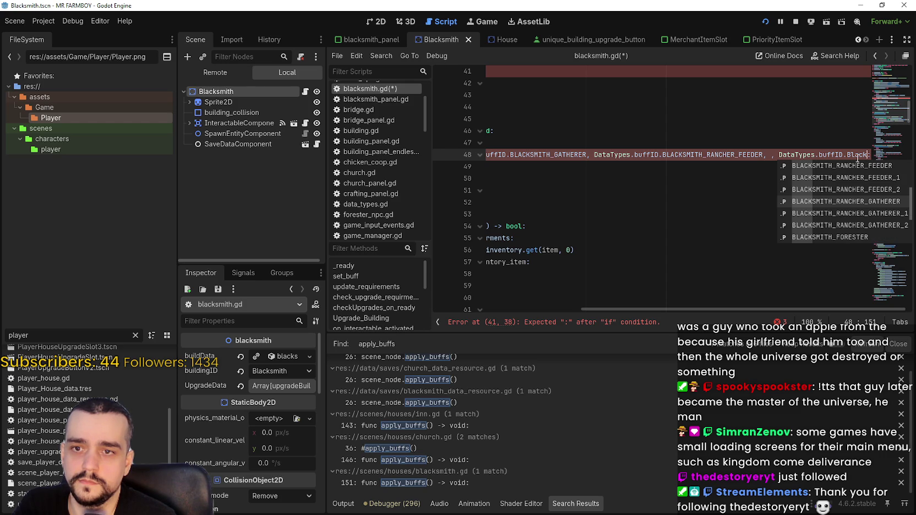
key("Up")
key("Up")
key("Up")
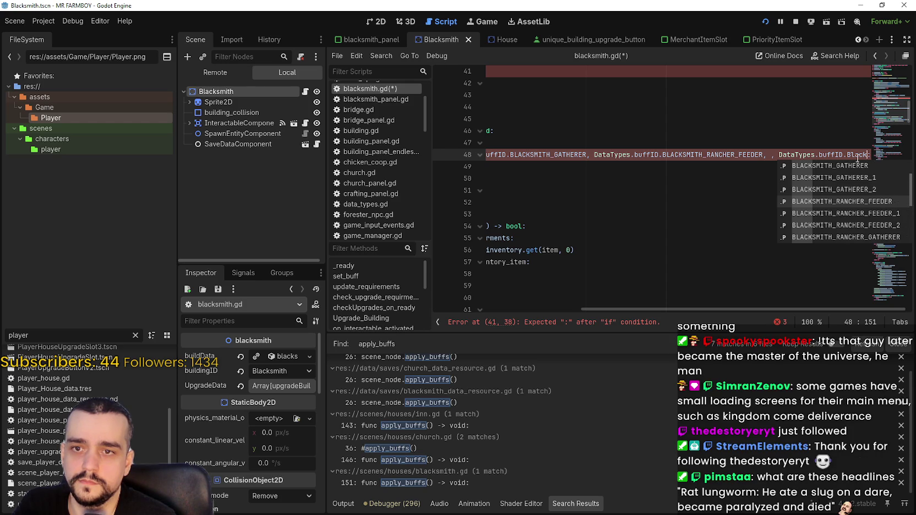
key("Down")
key("Down")
key("Down")
key("Down")
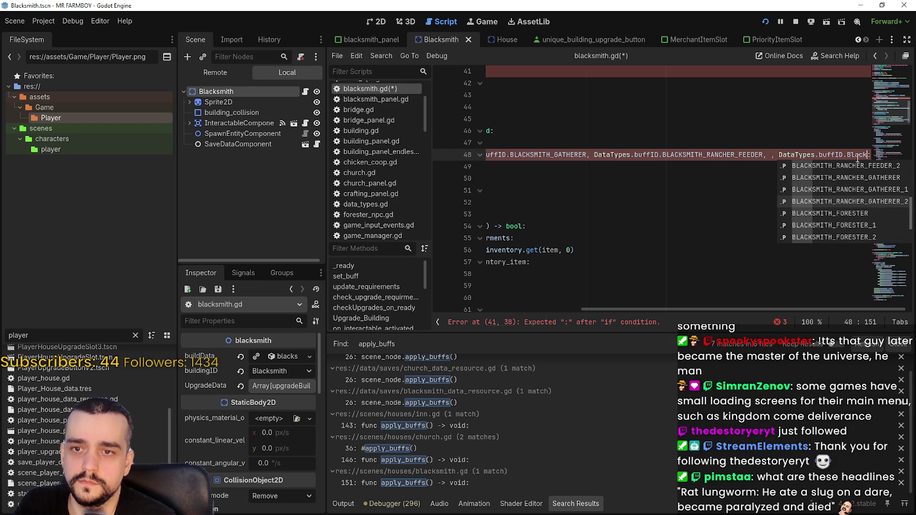
key("Up")
key("Up")
key("Up")
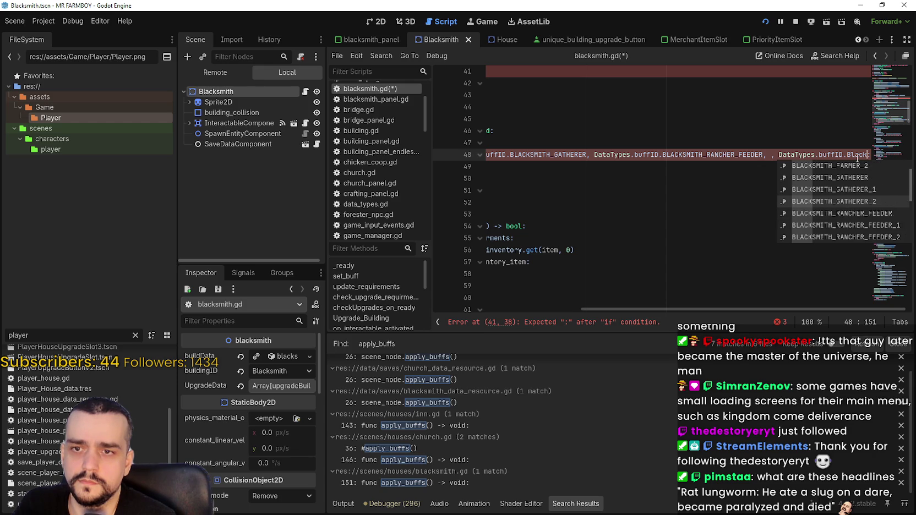
key("Down")
key("Down")
key("Down")
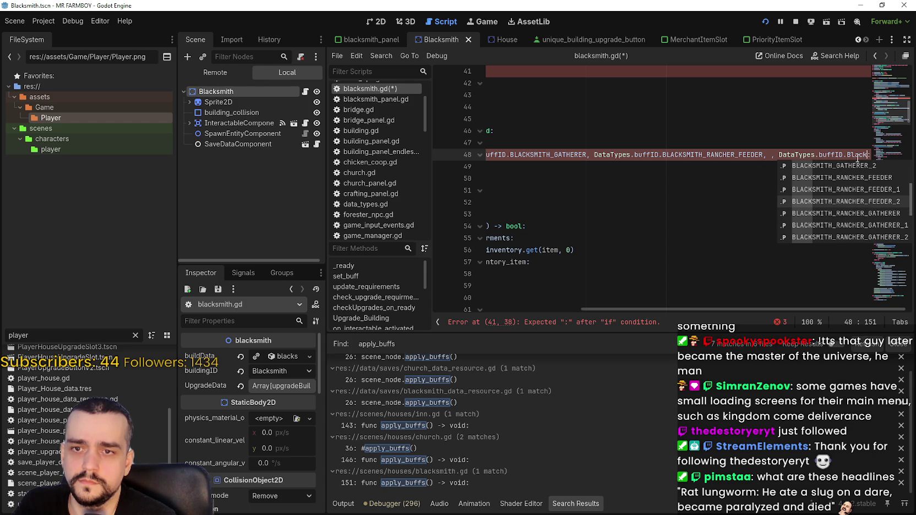
Step: Delete the stray trailing ', , DataTypes.buffID.Black' so the patterns end at RANCHER_FEEDER
left_click_drag(764, 155, 797, 155)
key("End")
key("ctrl+shift+Left")
key("ctrl+shift+Left")
key("ctrl+shift+Left")
left_click(765, 155, "shift")
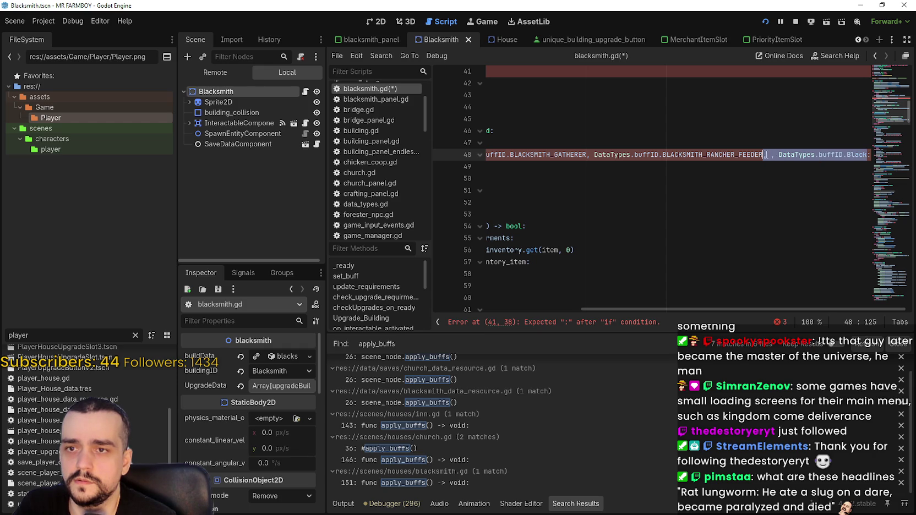
key("Home")
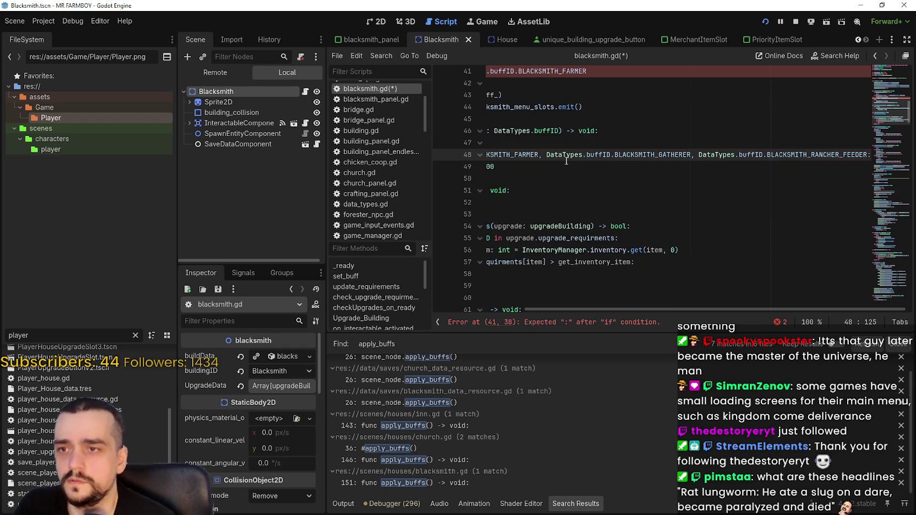
left_click_drag(682, 155, 404, 141)
left_click(643, 154)
right_click(614, 155)
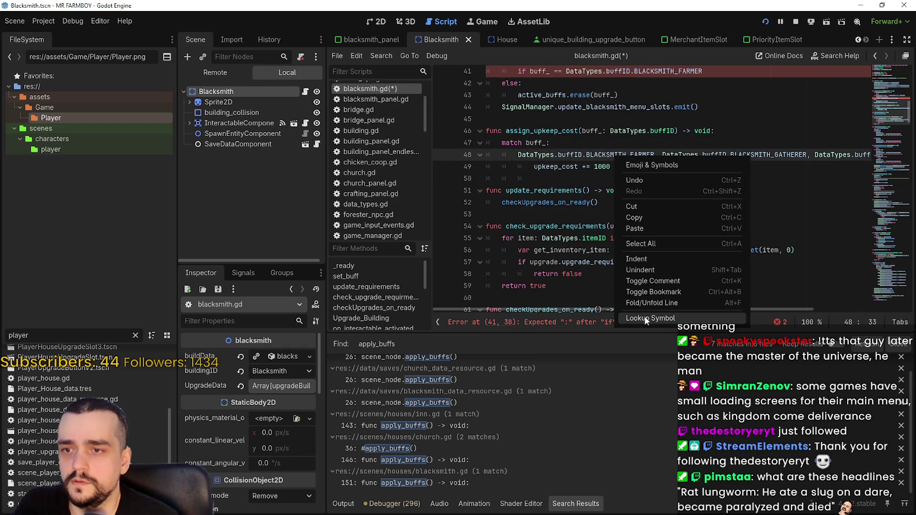
key("Escape")
left_click(616, 154, "ctrl")
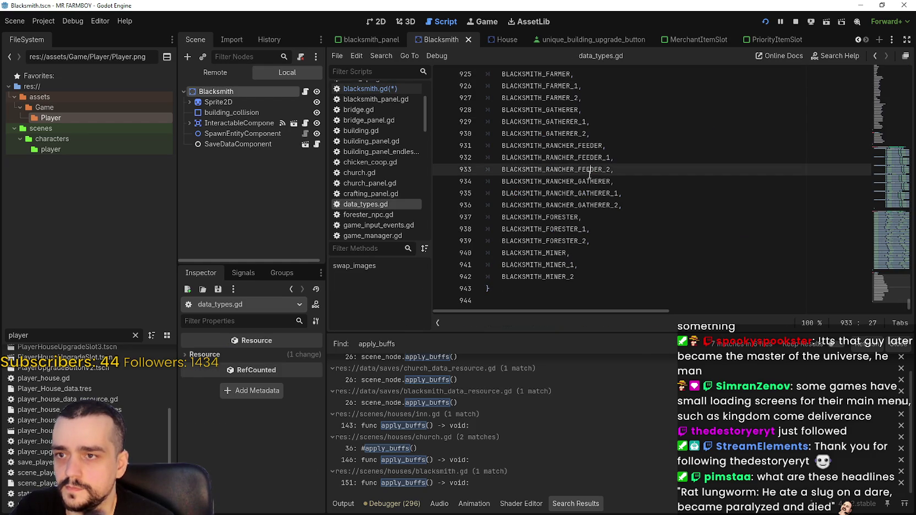
left_click_drag(655, 208, 571, 169)
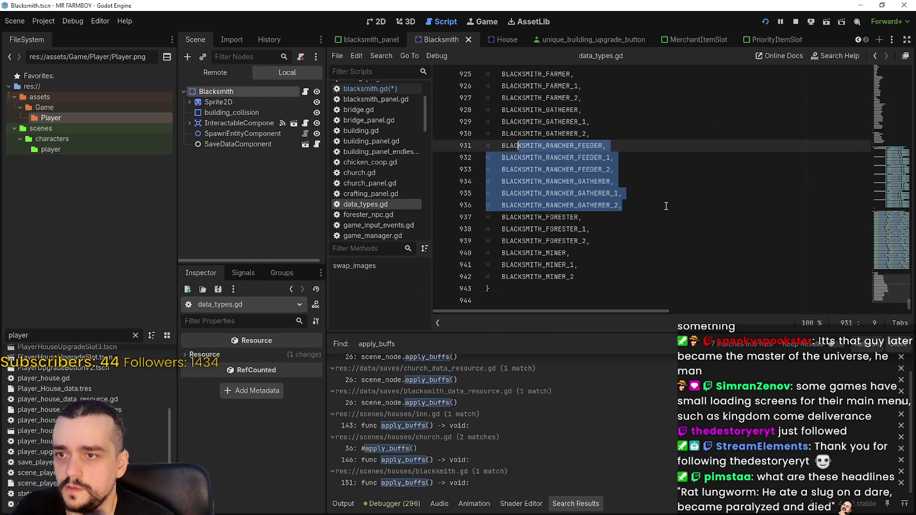
left_click(369, 88)
left_click(637, 192)
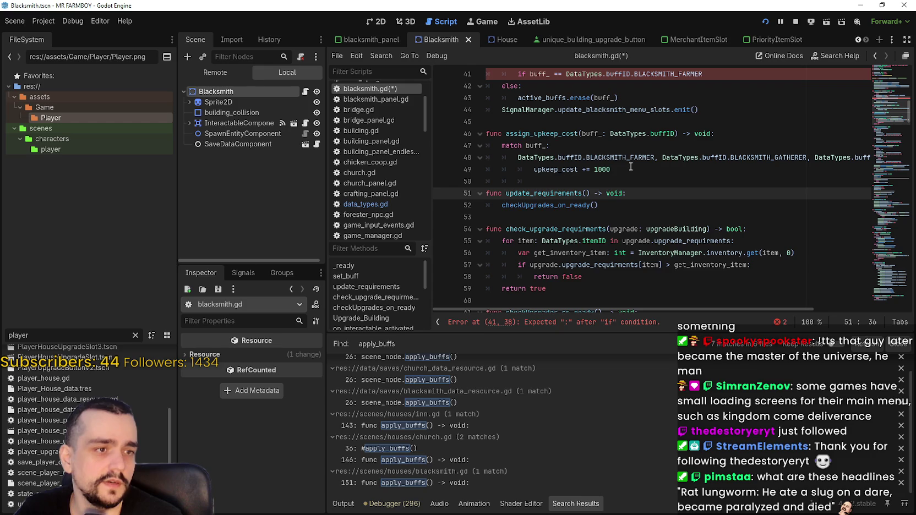
scroll(633, 165, "up", 3)
left_click(733, 157)
left_click_drag(721, 145, 518, 144)
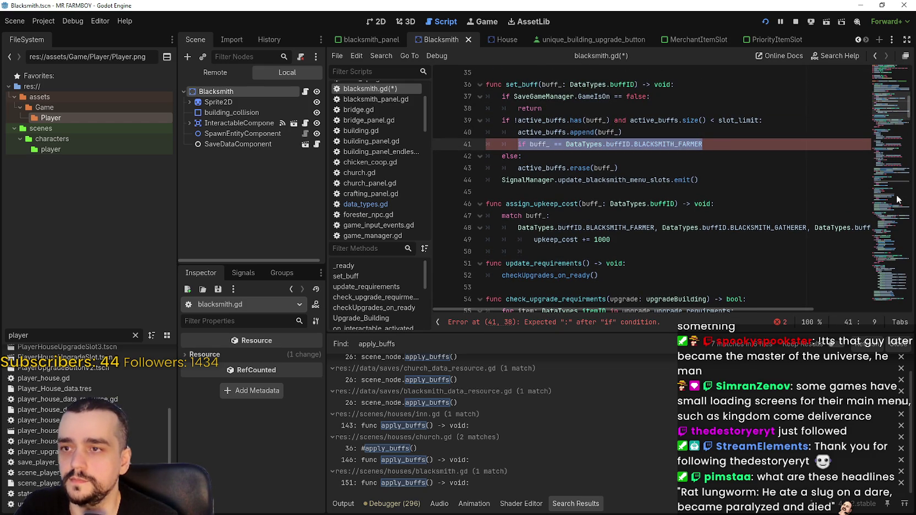
left_click(532, 206)
Step: Replace line 41's unfinished if statement with the call assign_upkeep_cost(buff_)
double_click(532, 206)
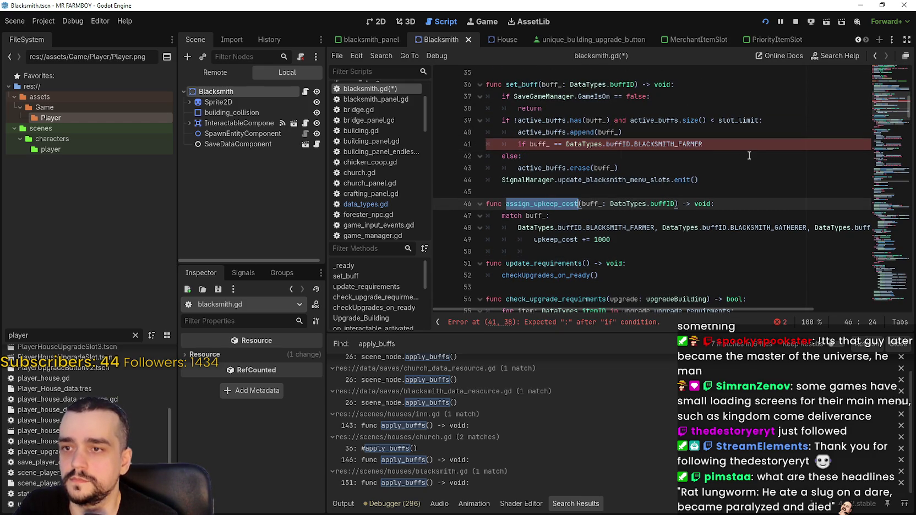
left_click(738, 146)
key("shift+Home")
key("ctrl+v")
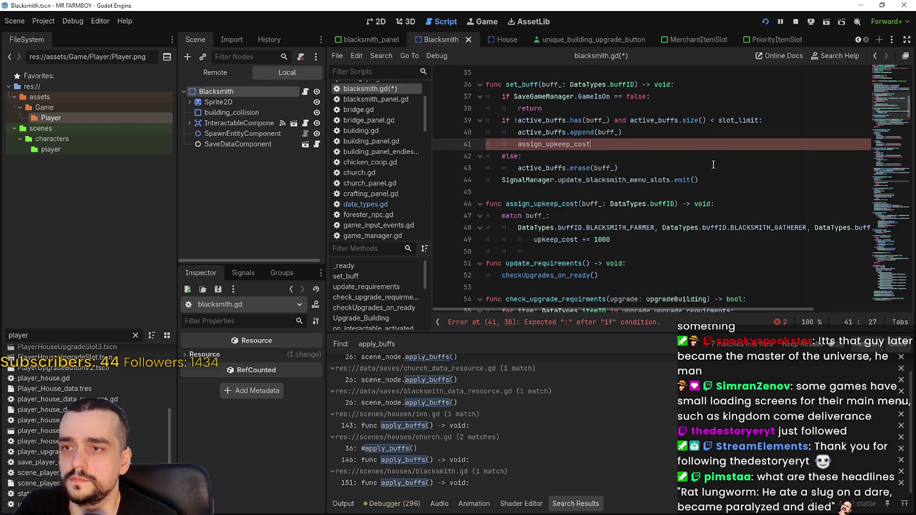
type("(")
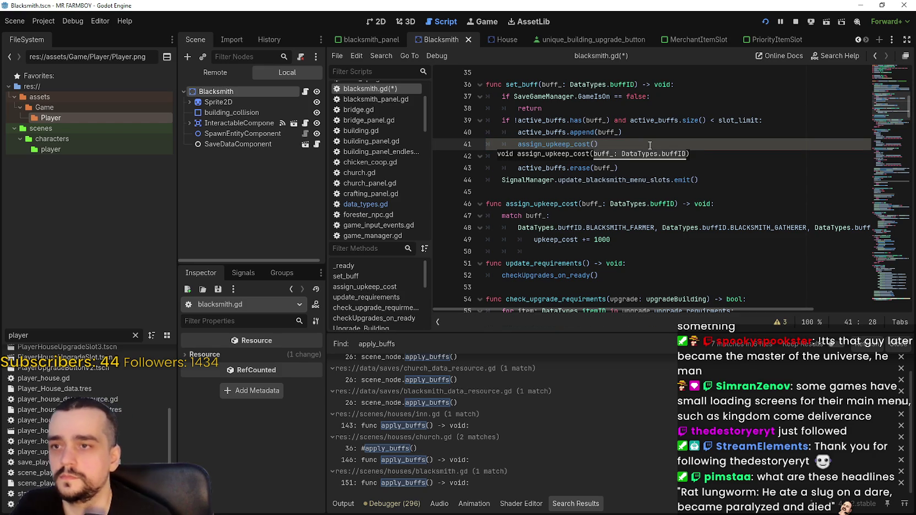
left_click(596, 146)
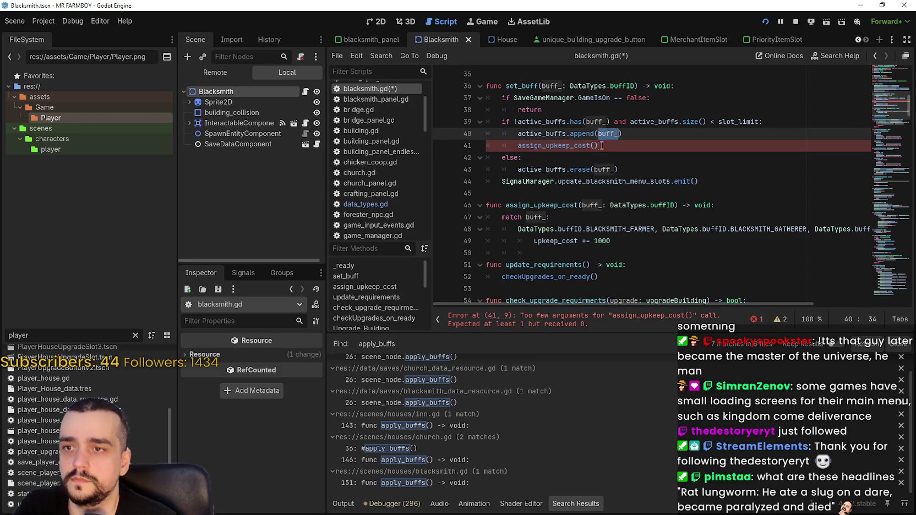
type("buff_)")
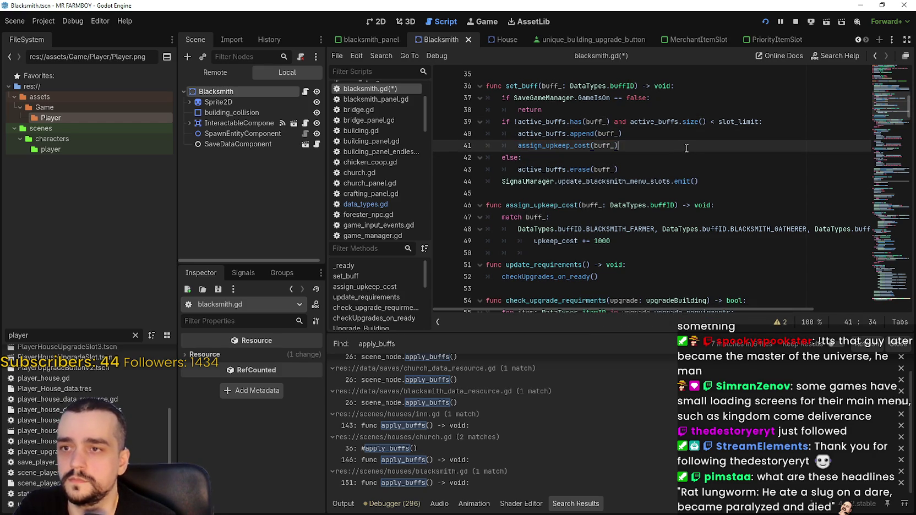
Step: Review the new assign_upkeep_cost(buff_) call on line 41 alongside the buff removal line
double_click(535, 145)
left_click_drag(535, 146, 636, 142)
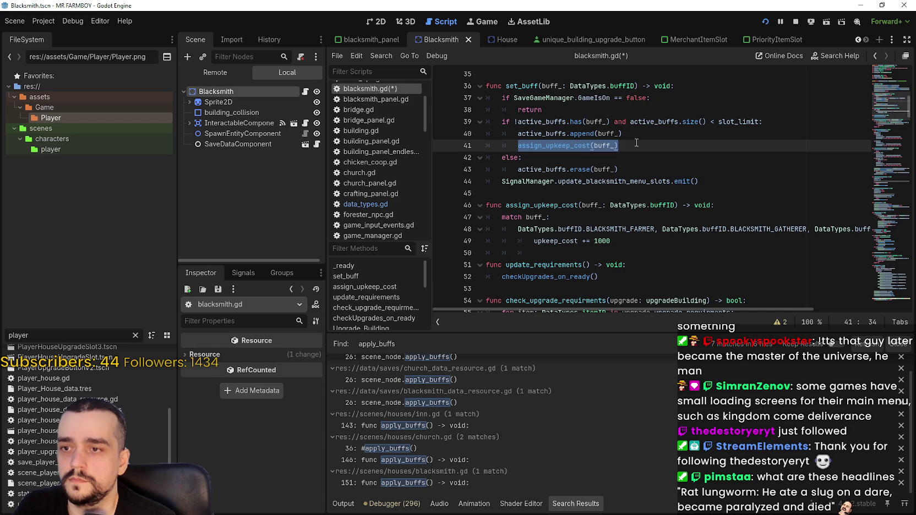
left_click(629, 170)
scroll(582, 144, "down", 1)
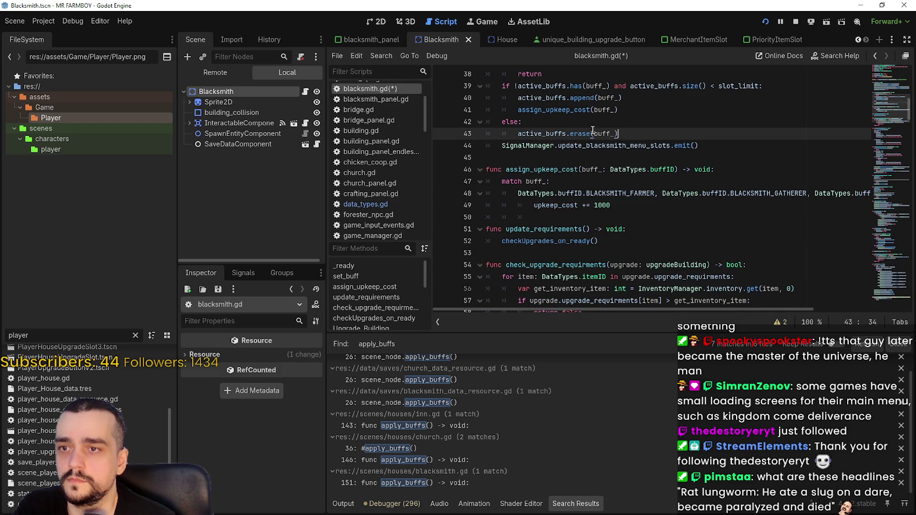
double_click(575, 111)
scroll(616, 248, "down", 1)
scroll(610, 181, "down", 1)
scroll(611, 180, "up", 3)
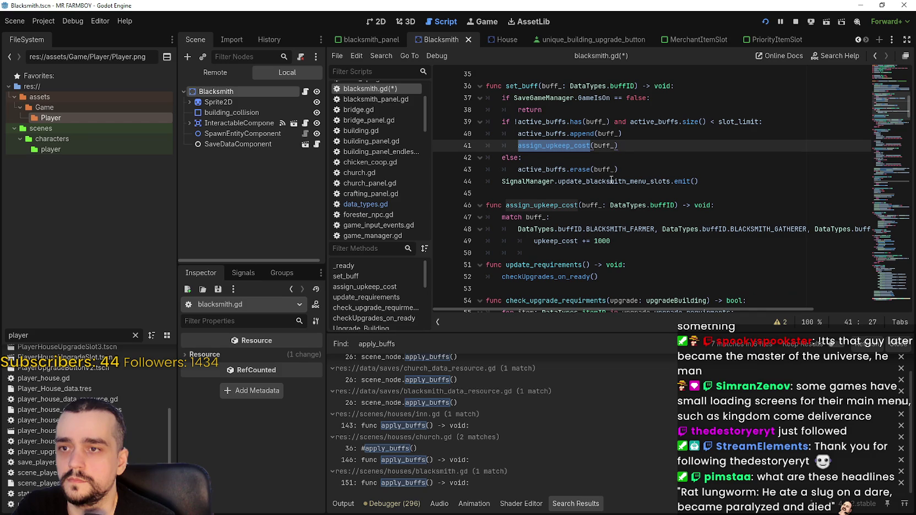
left_click(639, 147)
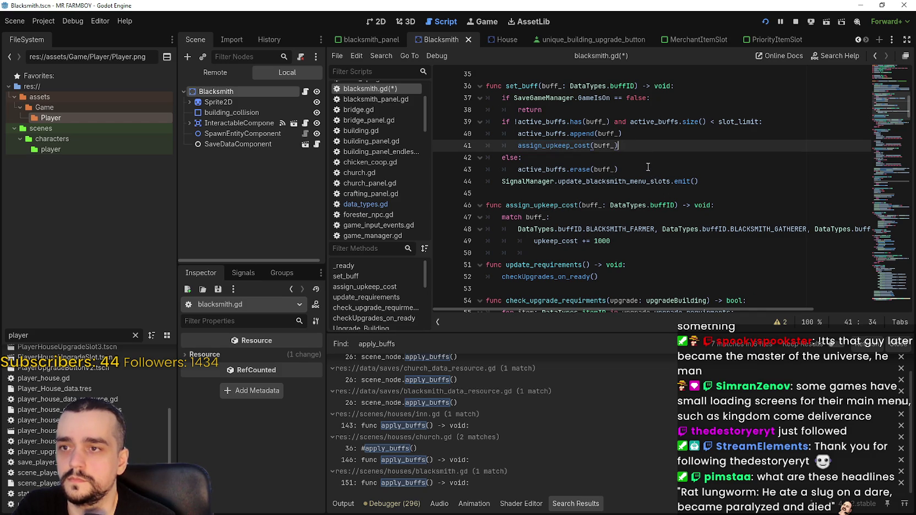
left_click_drag(542, 145, 518, 146)
left_click_drag(619, 146, 517, 144)
key("ctrl+c")
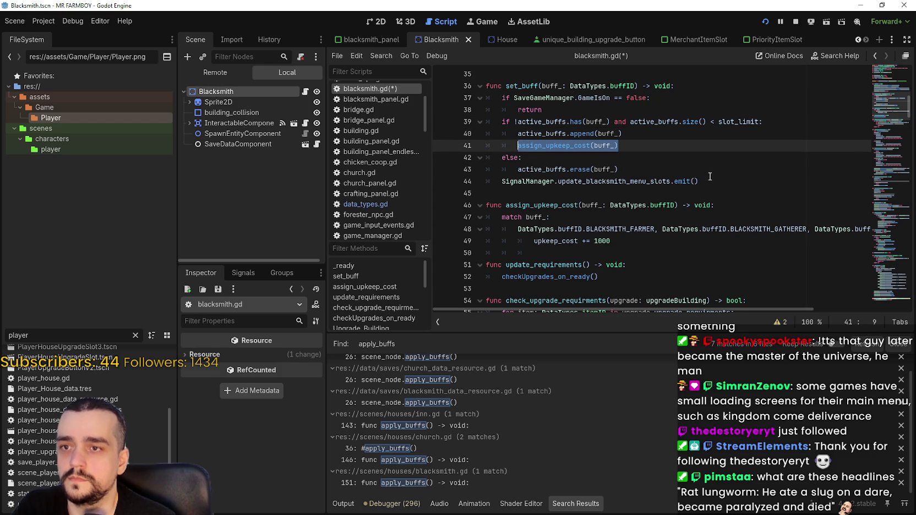
left_click(709, 172)
Step: Add a remove_upkeep_cost(buff_) call under the buff removal in set_buff's else branch
key("Return")
key("ctrl+v")
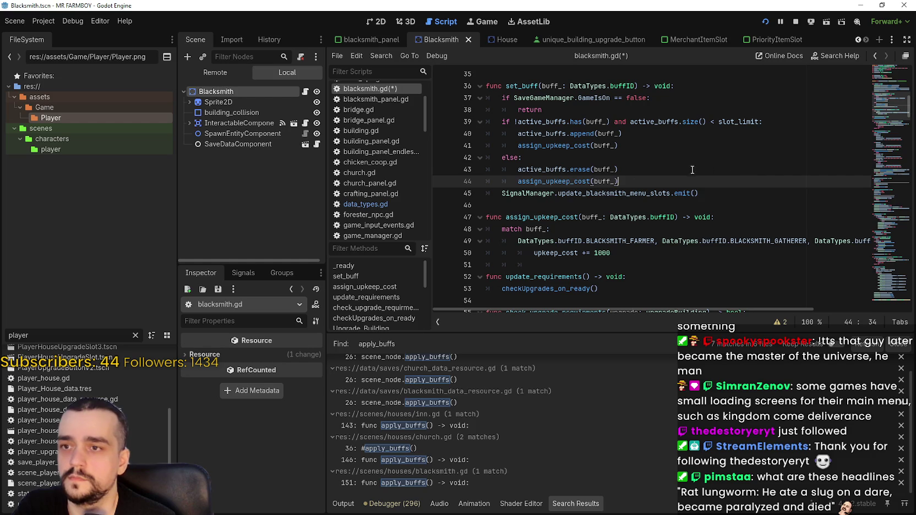
double_click(590, 183)
left_click_drag(543, 181, 518, 182)
type("remove")
left_click(654, 175)
key("Down")
key("Home")
key("Right")
Step: Duplicate the assign_upkeep_cost function below itself, separated by blank lines
mouse_move(626, 241)
left_mouse_down()
mouse_move(627, 252)
mouse_move(487, 217)
left_mouse_up()
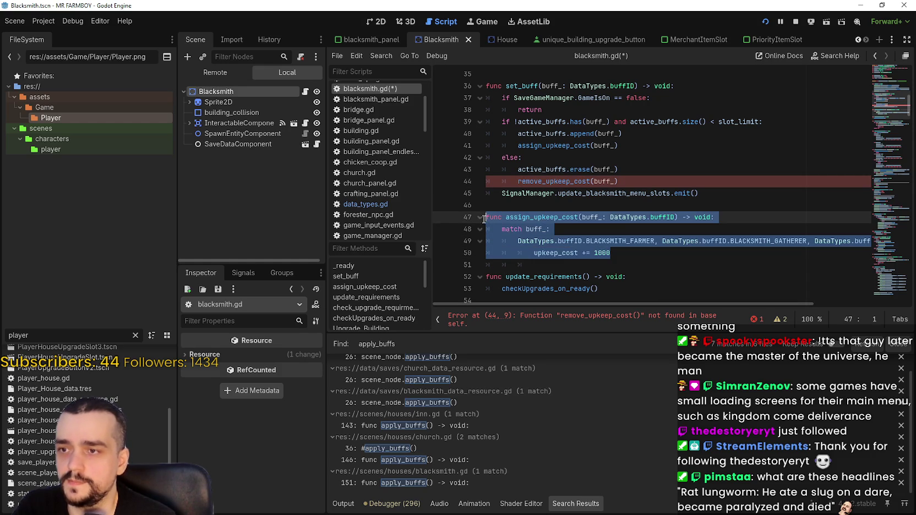
key("ctrl+c")
left_click(555, 269)
key("ctrl+v")
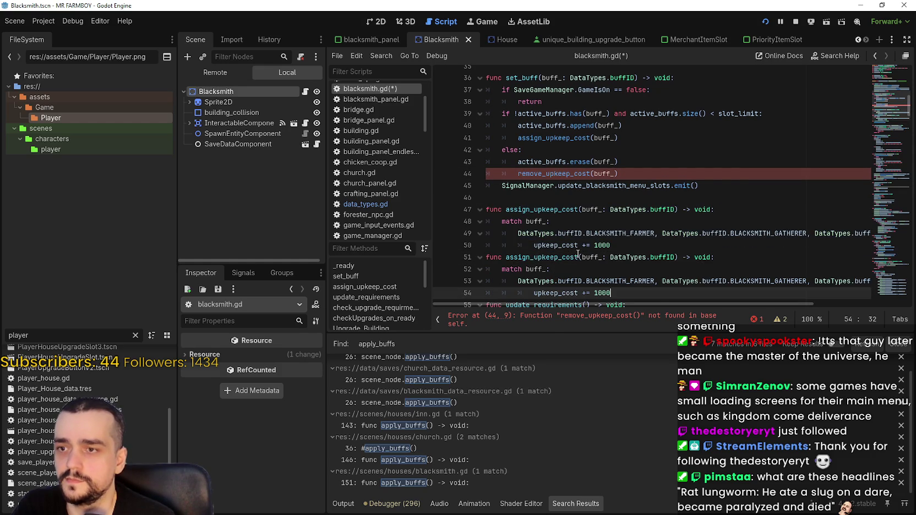
left_click(638, 247)
key("Return")
key("Down")
key("Down")
key("Down")
key("End")
key("Return")
Step: Rename the duplicate function to remove_upkeep_cost and change its upkeep operator
double_click(530, 139)
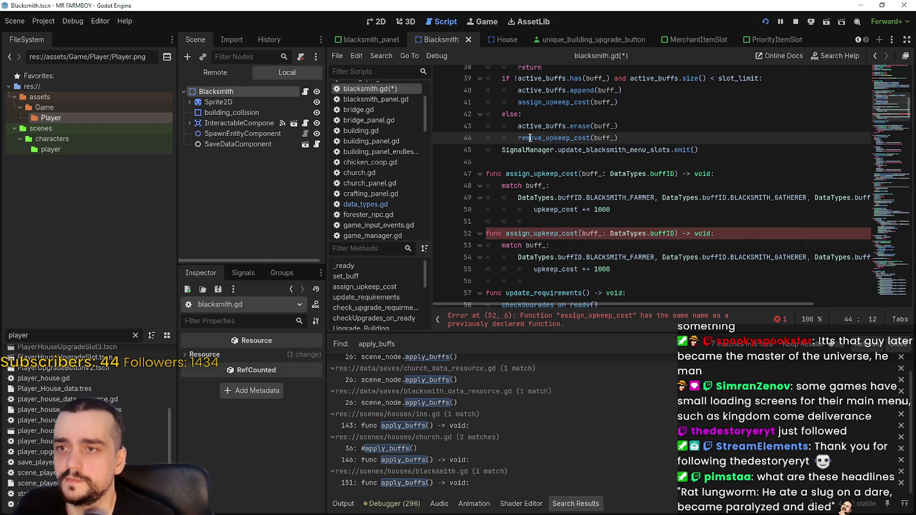
left_click(532, 237)
double_click(531, 233)
key("ctrl+v")
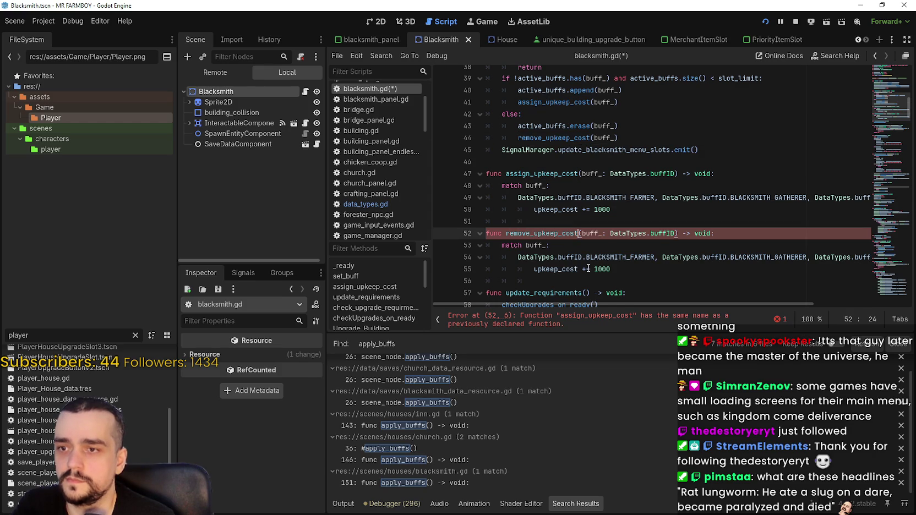
left_click(585, 276)
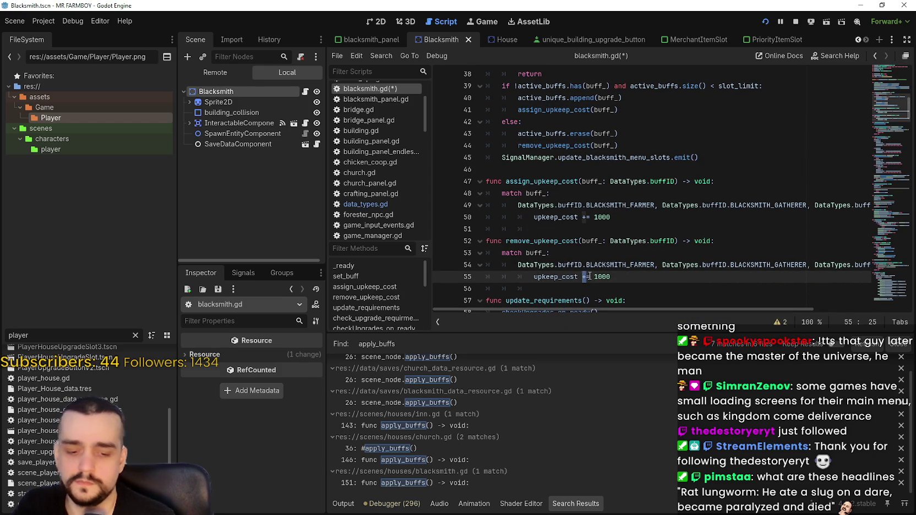
type("-")
left_click(657, 277)
scroll(656, 276, "down", 1)
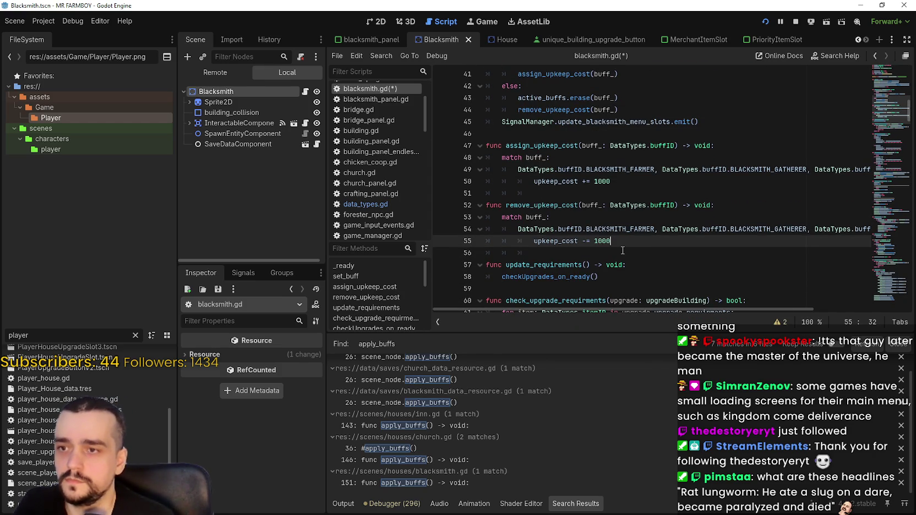
left_click_drag(533, 241, 608, 241)
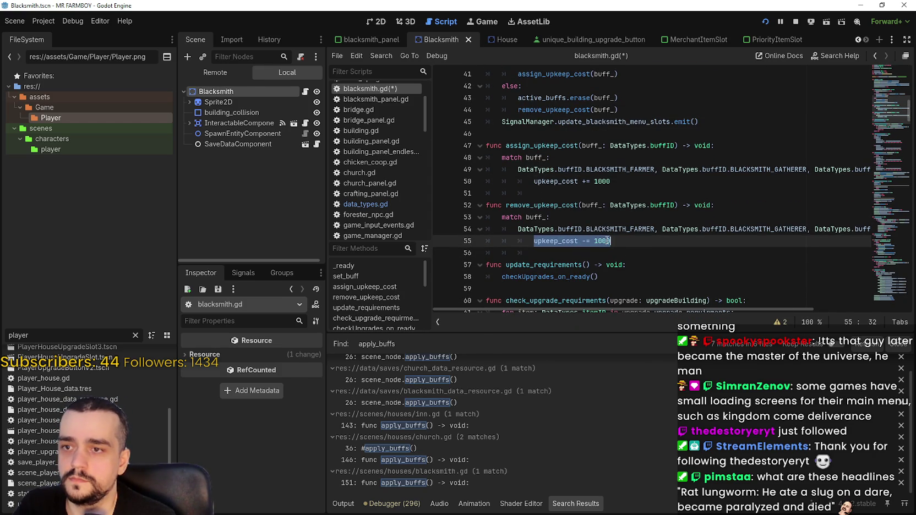
left_click(632, 243)
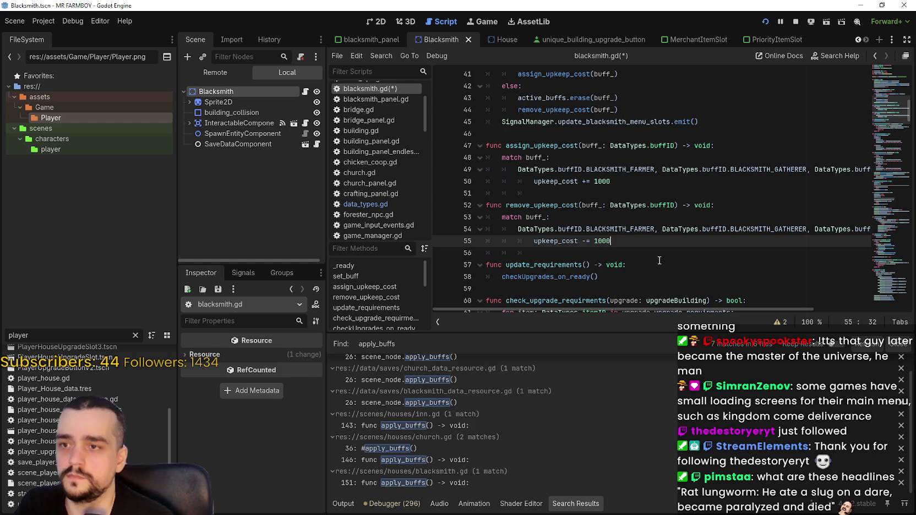
Step: Add 'if upkeep_cost <= 0:' below the removal match and start its body with upkeep_cost
key("Return")
key("BackSpace")
key("BackSpace")
key("Return")
type("f upkeep_cost -= 1000")
key("BackSpace")
key("BackSpace")
key("BackSpace")
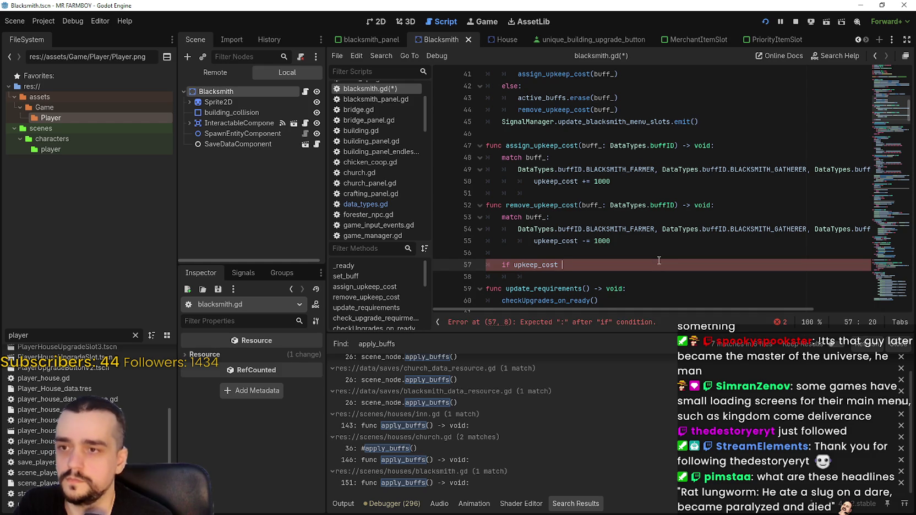
type("= 0")
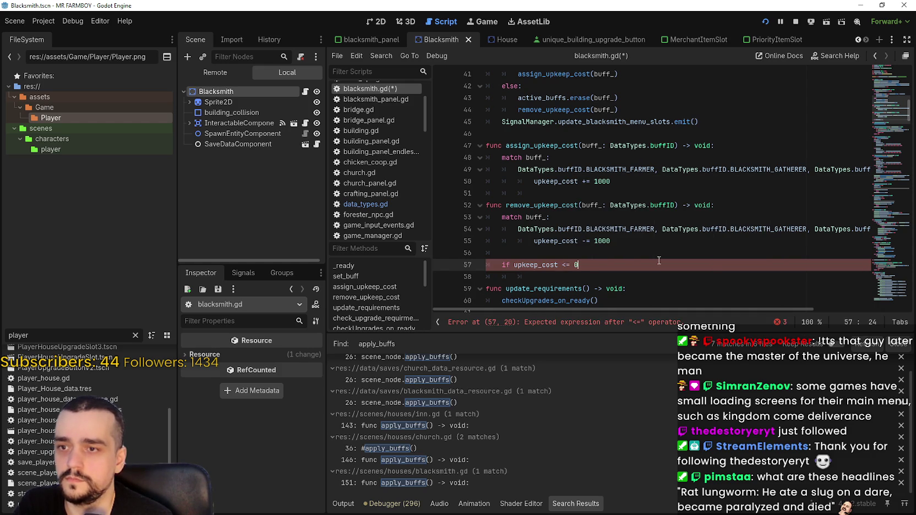
key("Return")
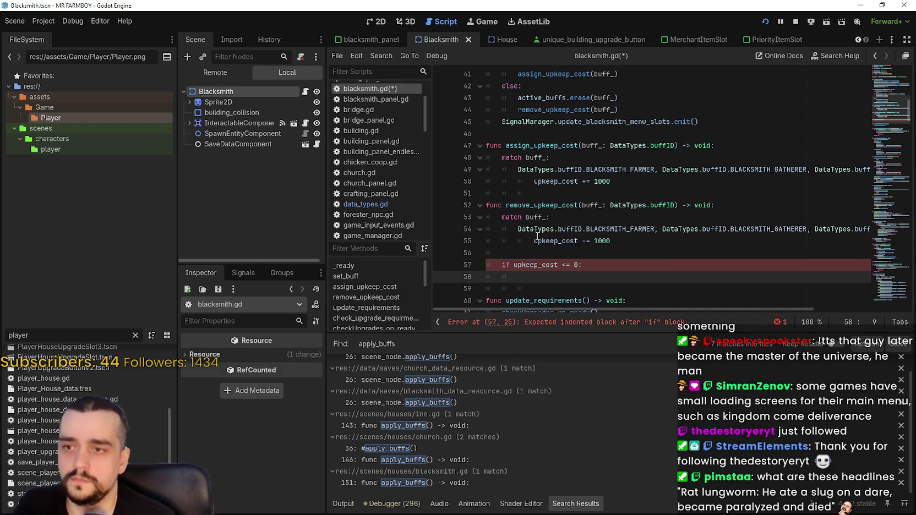
double_click(545, 241)
key("ctrl+c")
left_click(668, 277)
key("ctrl+v")
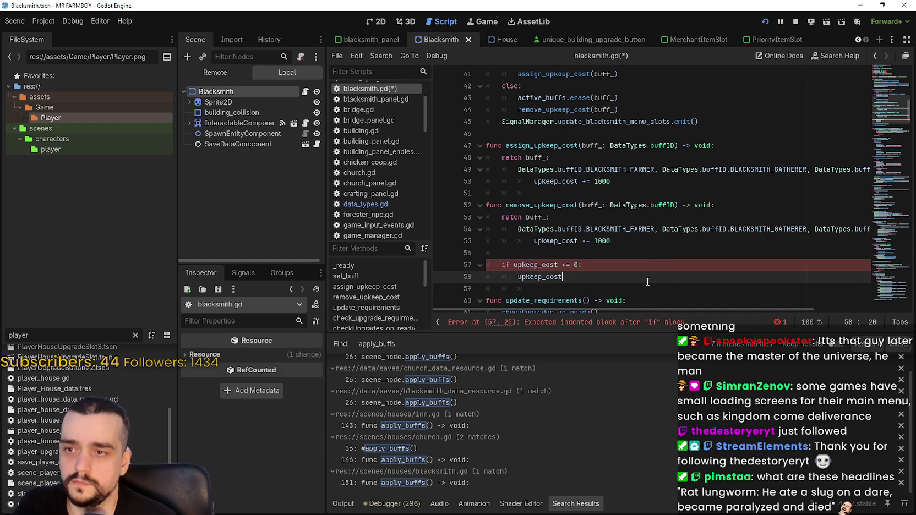
left_click(593, 253)
scroll(641, 255, "up", 2)
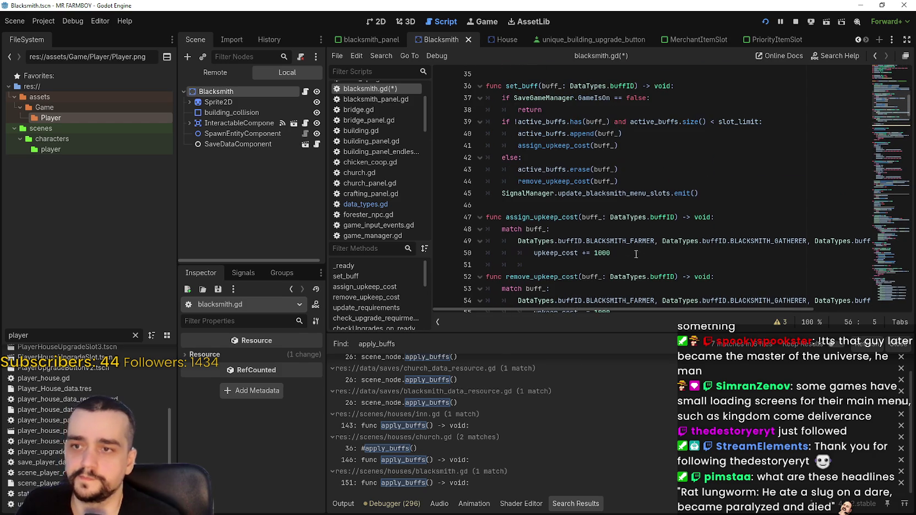
left_click(595, 268)
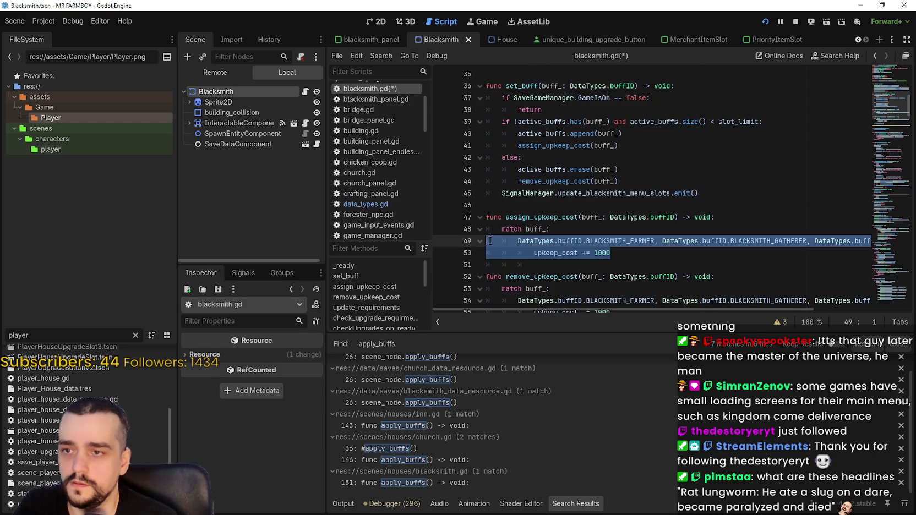
left_click(840, 241)
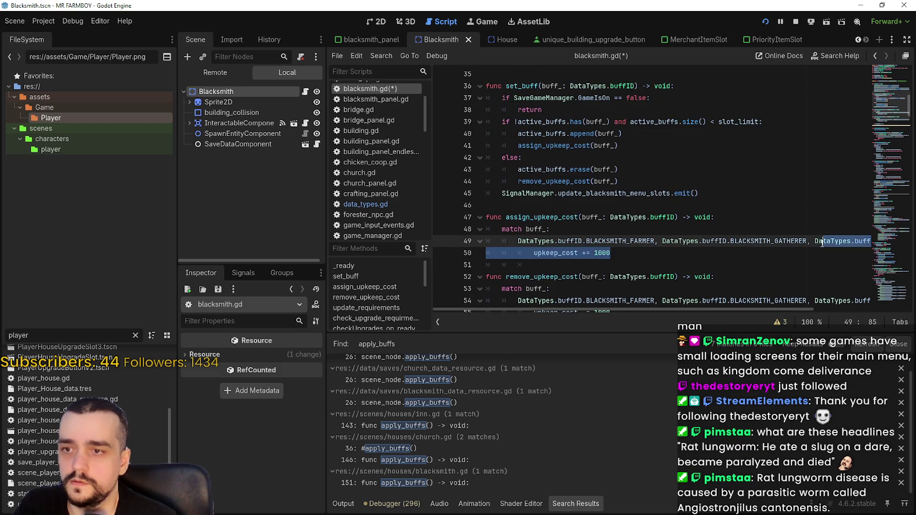
Step: Duplicate the last buff entry on line 49 and change it to BLACKSMITH_RANCHER_GATHERER
mouse_move(816, 241)
left_mouse_down()
mouse_move(890, 238)
mouse_move(695, 243)
left_mouse_up()
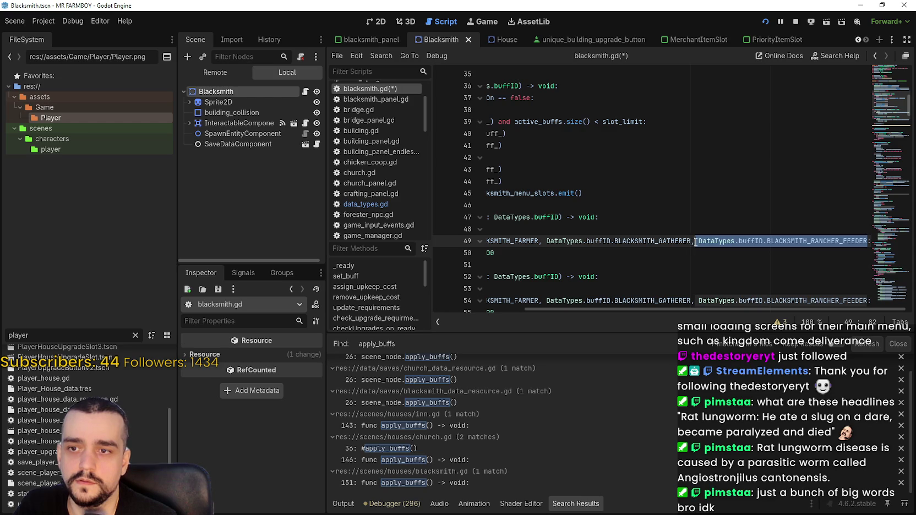
double_click(815, 241)
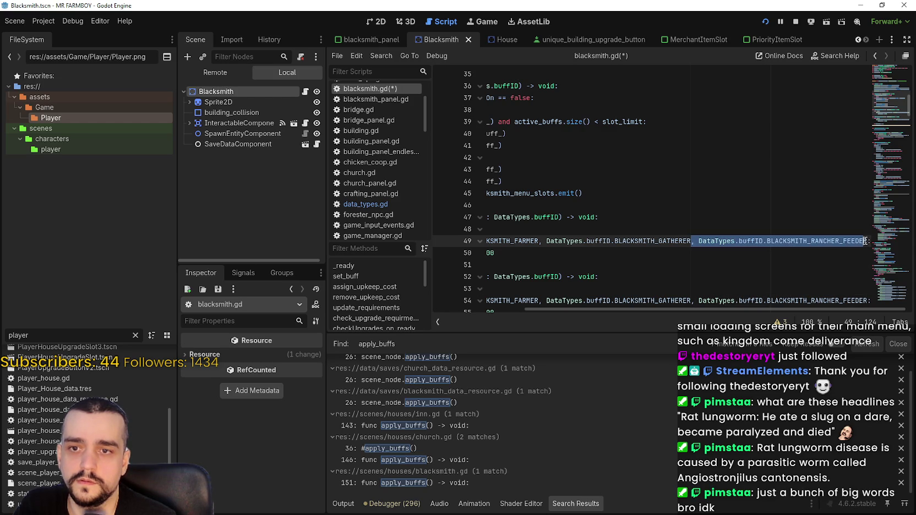
left_click_drag(869, 240, 691, 241)
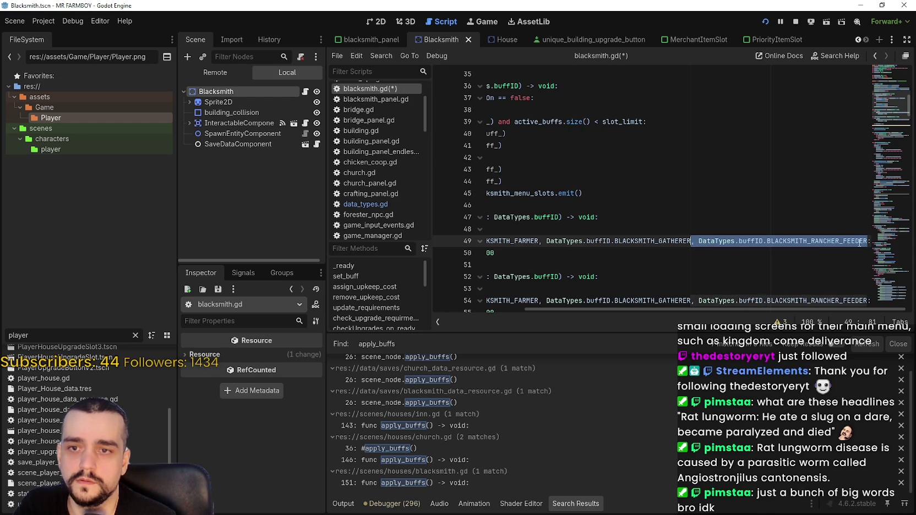
key("ctrl+shift+d")
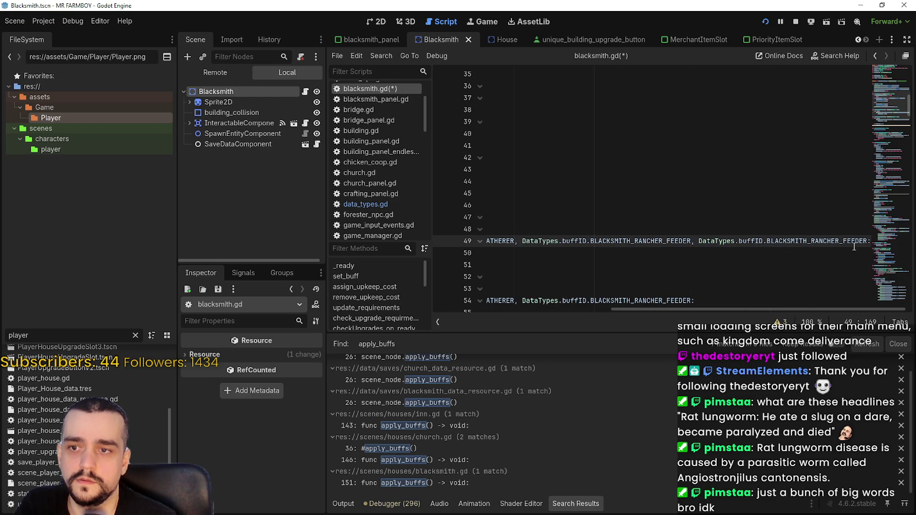
double_click(853, 245)
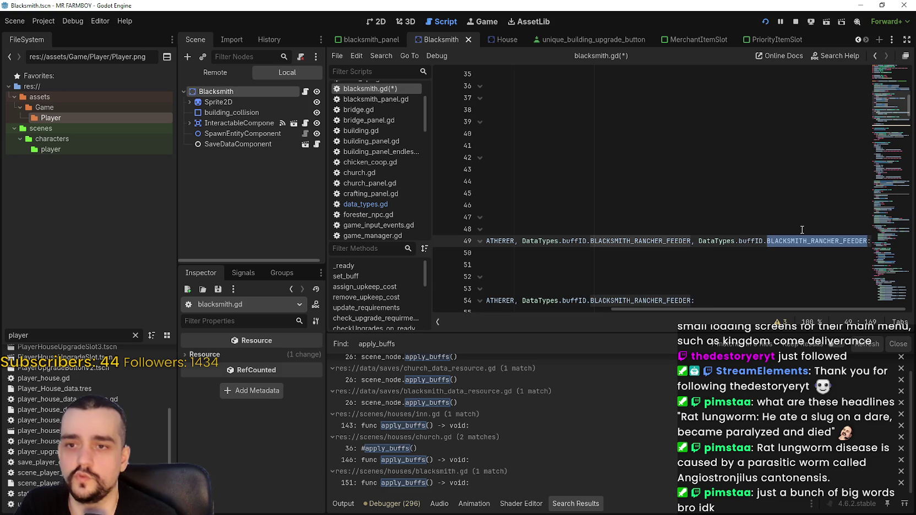
type("B")
type(":")
key("BackSpace")
type("LACKSMITH_G")
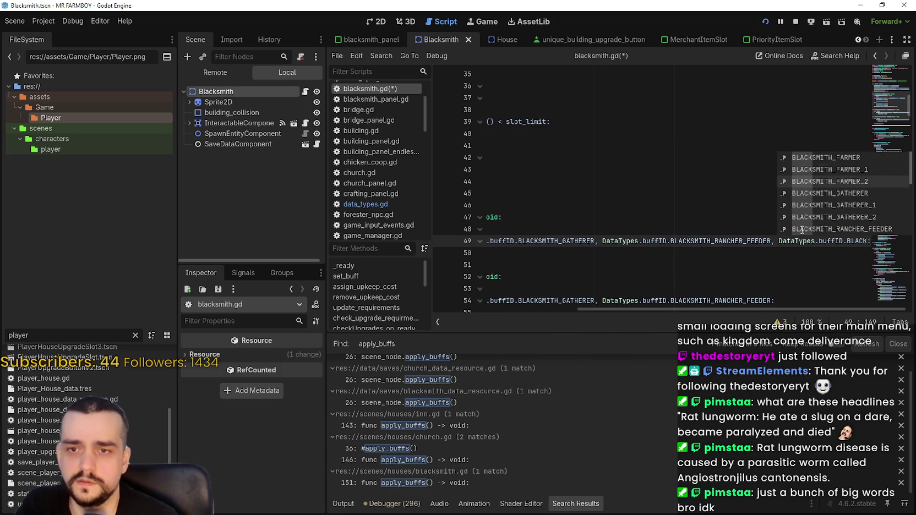
key("Down")
key("Down")
key("Down")
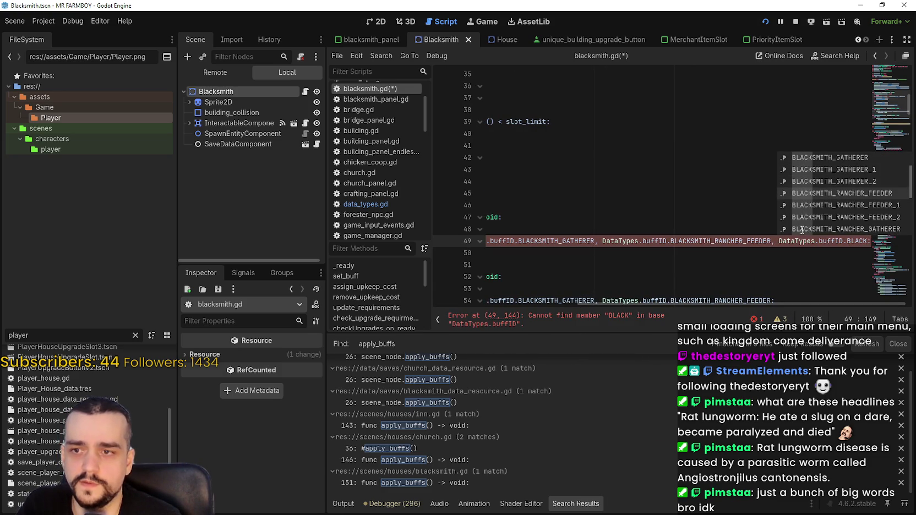
key("Down")
key("Down")
key("Down")
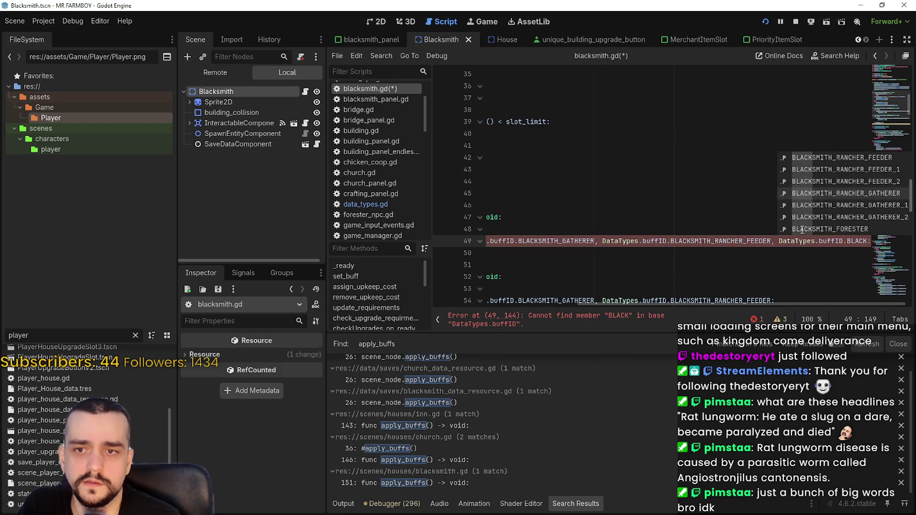
key("Return")
Step: Append a BLACKSMITH_FORESTER entry to the line-49 buff list
mouse_move(849, 239)
left_mouse_down()
mouse_move(749, 241)
mouse_move(895, 240)
left_mouse_up()
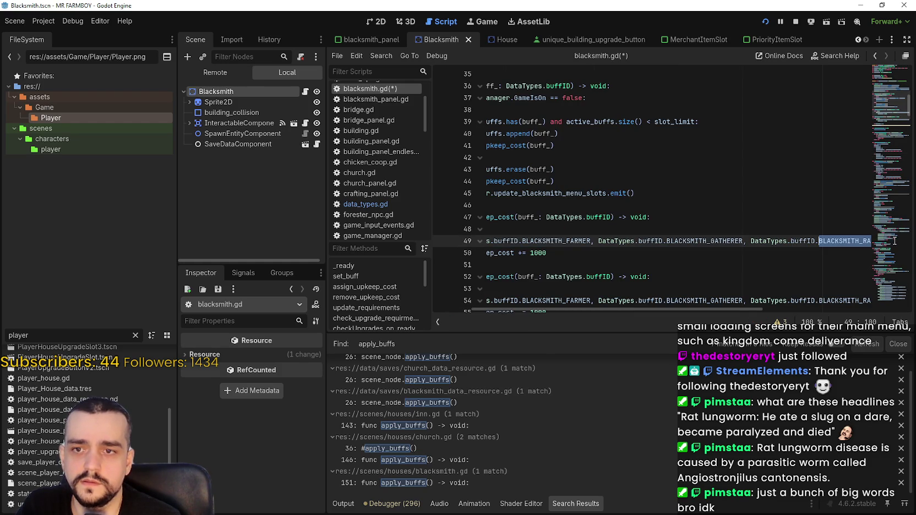
key("End")
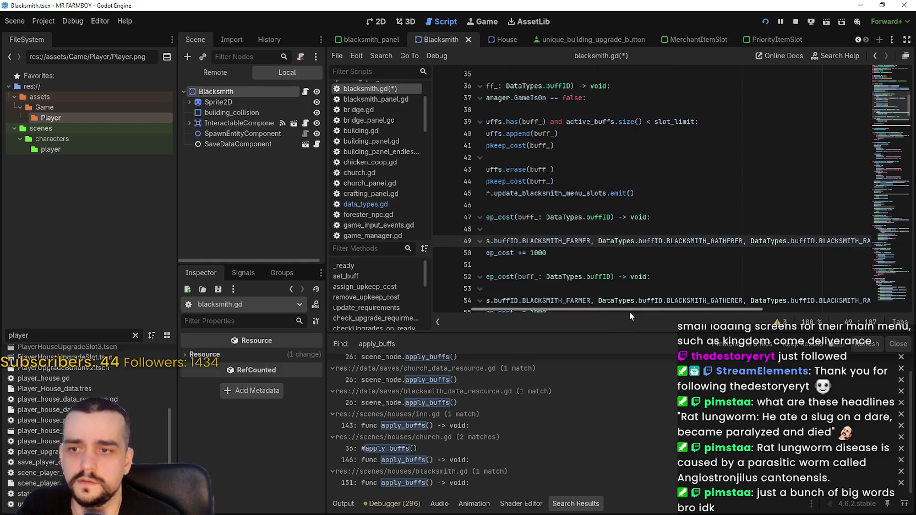
left_click_drag(629, 312, 782, 309)
left_click_drag(867, 241, 683, 243)
key("Right")
key("ctrl+v")
double_click(845, 244)
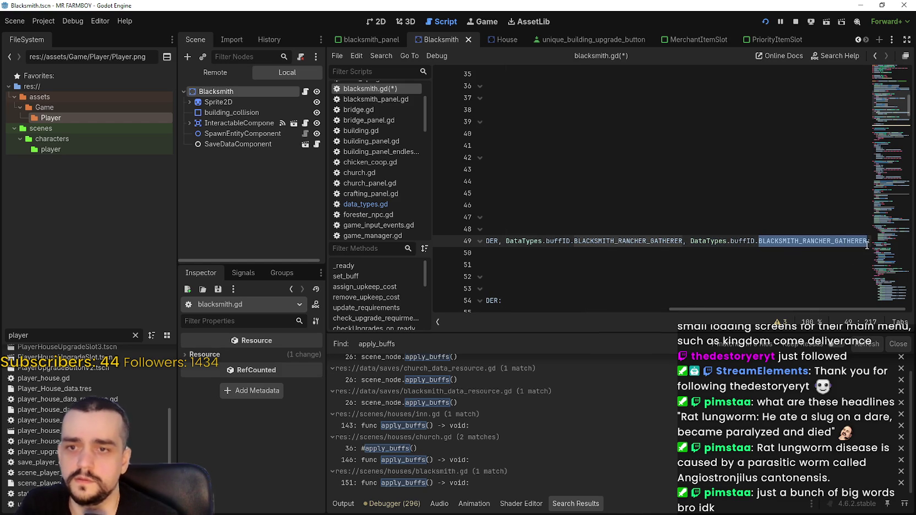
type("RAN")
key("BackSpace")
key("BackSpace")
key("BackSpace")
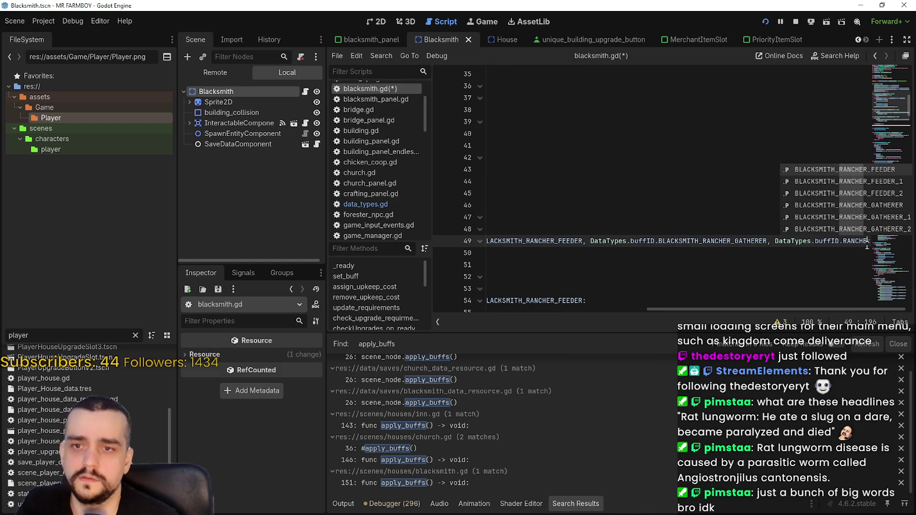
key("BackSpace")
type("M")
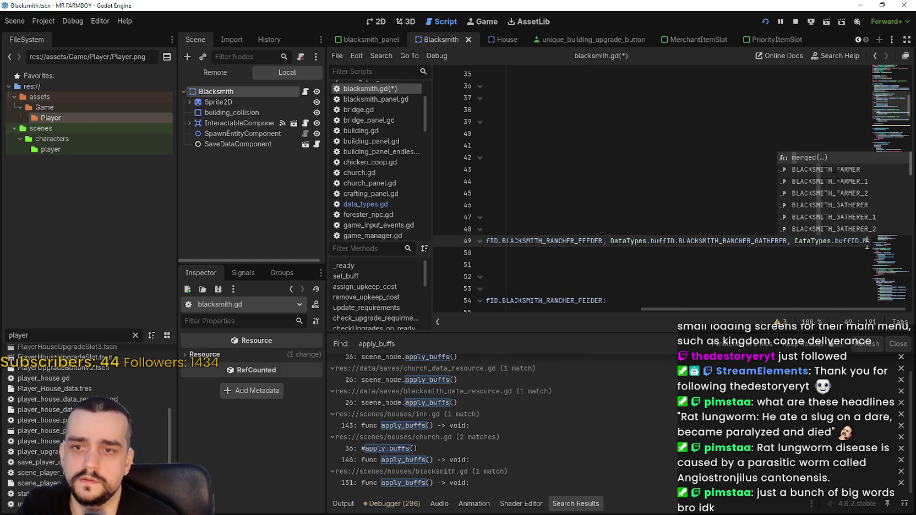
key("BackSpace")
type("FO")
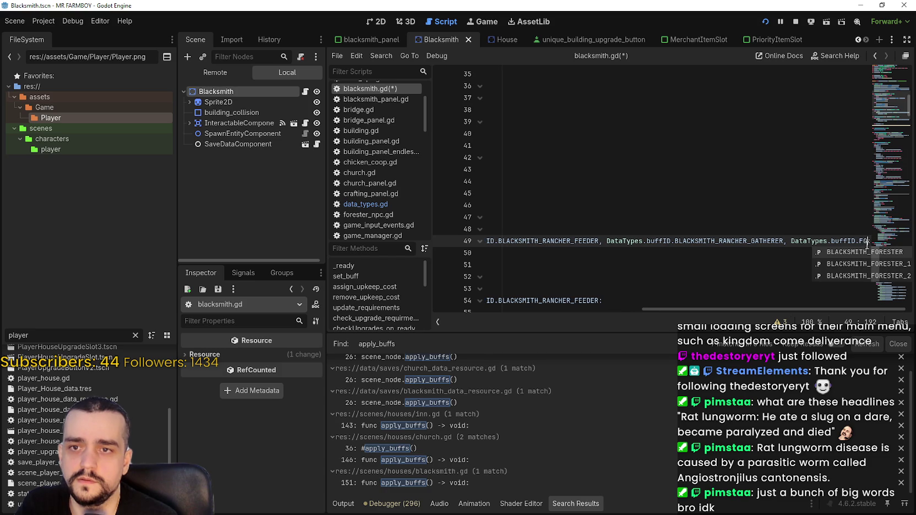
key("Return")
Step: Append a BLACKSMITH_MINER entry to the end of the buff list
key("ctrl+v")
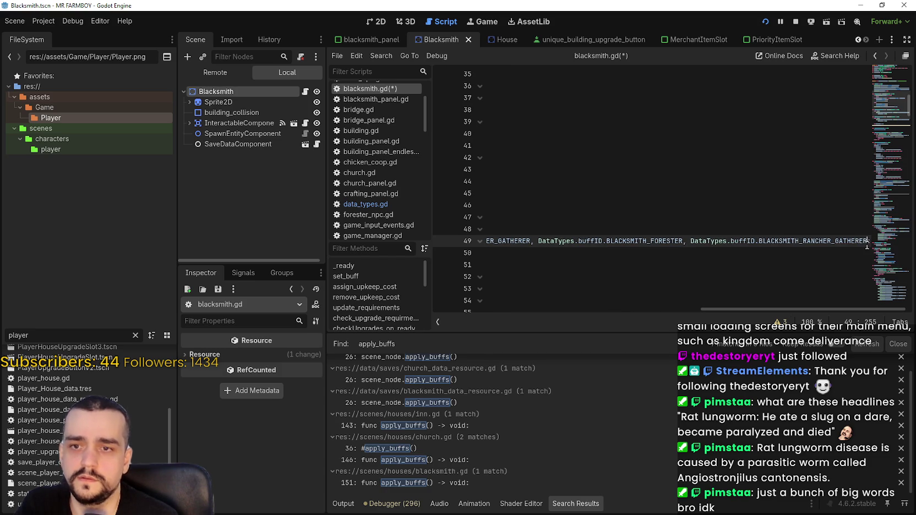
key("BackSpace")
key("BackSpace")
key("BackSpace")
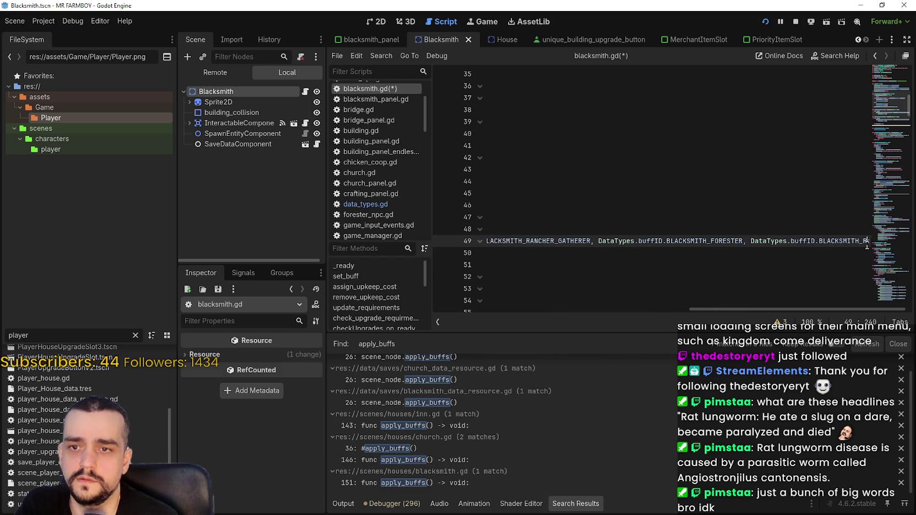
type("MI")
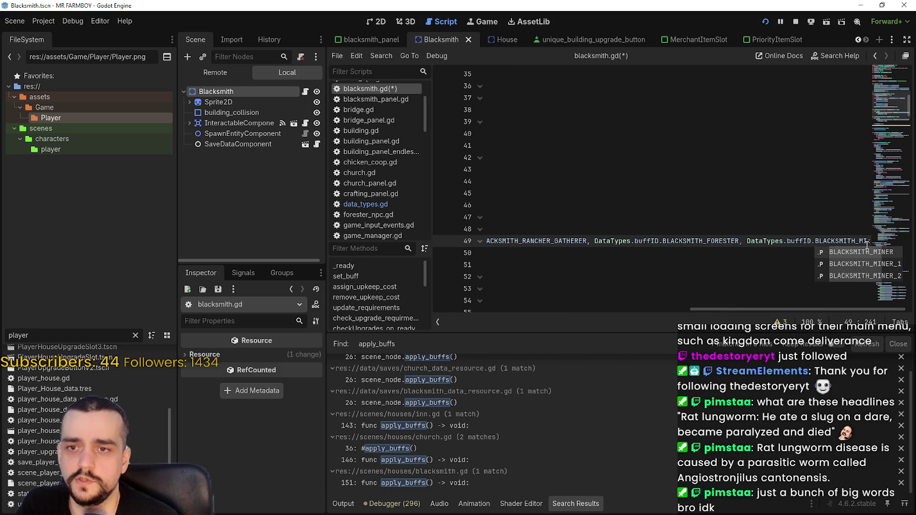
key("Return")
left_click_drag(649, 254, 437, 238)
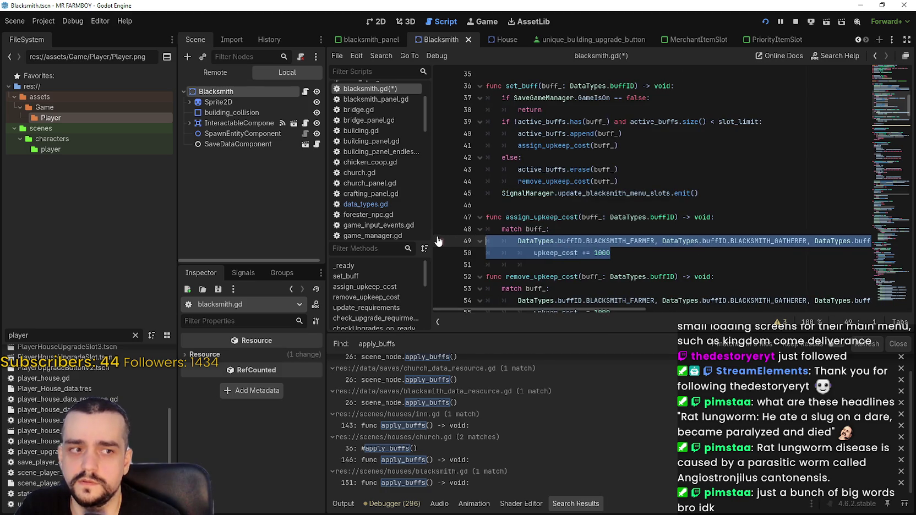
Step: Make line 55 in remove_upkeep_cost subtract 1000 with -= instead of adding
left_click(656, 252)
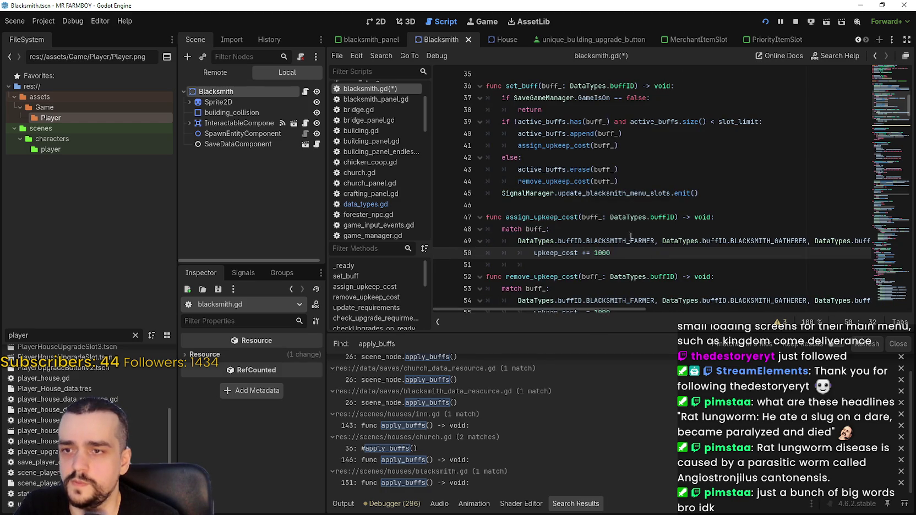
double_click(624, 238)
mouse_move(628, 306)
left_mouse_down()
mouse_move(850, 306)
mouse_move(628, 305)
left_mouse_up()
left_click(637, 249)
left_click_drag(609, 251, 471, 239)
key("ctrl+c")
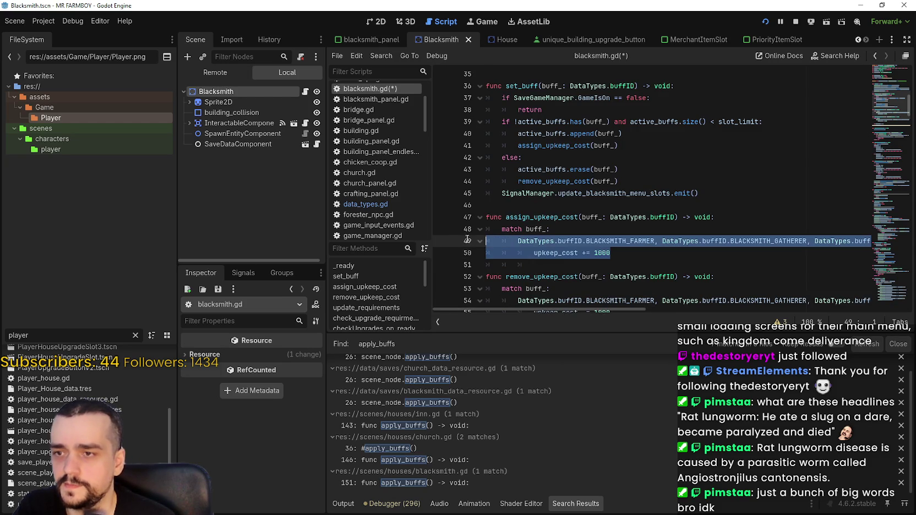
scroll(551, 266, "down", 2)
left_click(633, 242)
key("shift+Home")
key("shift+Home")
key("ctrl+v")
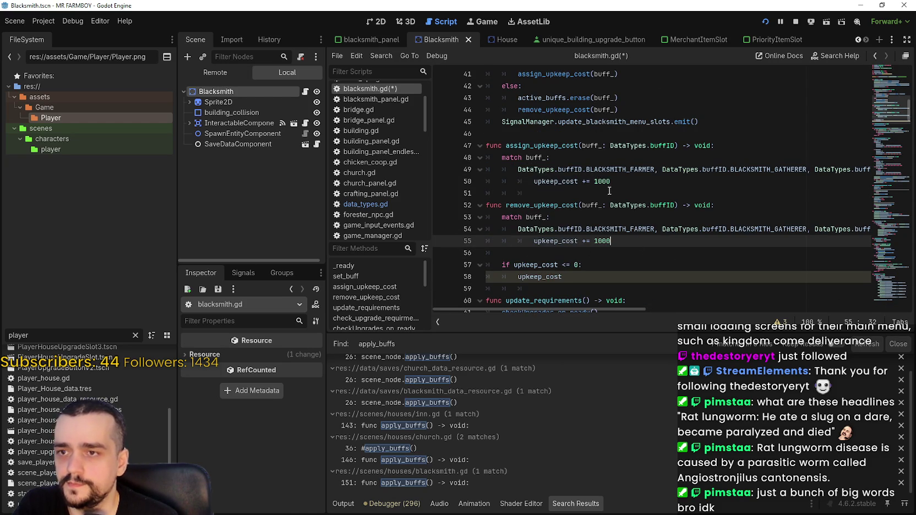
left_click(585, 241)
type("-")
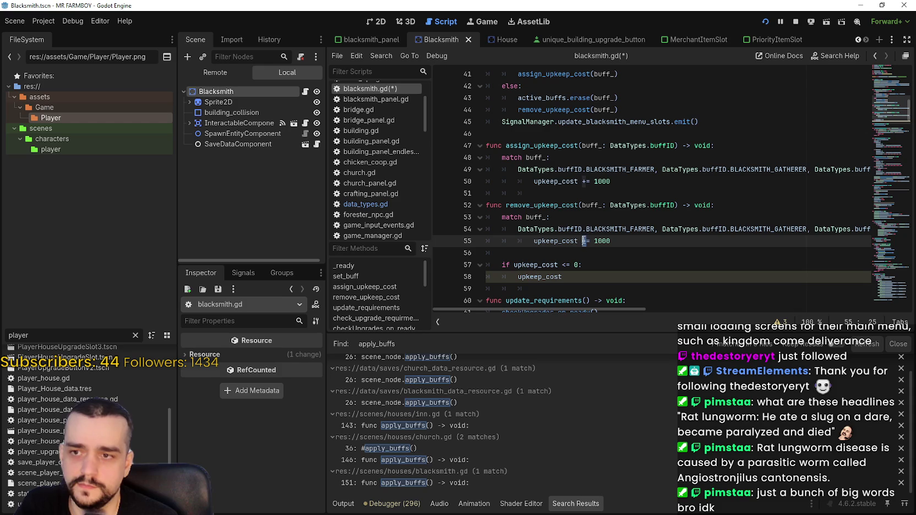
type("-")
key("Up")
key("Up")
key("Up")
Step: Copy the first assign_upkeep_cost match case onto line 51
left_click_drag(611, 181, 566, 181)
left_click_drag(472, 165, 468, 164)
key("ctrl+c")
left_click(538, 194)
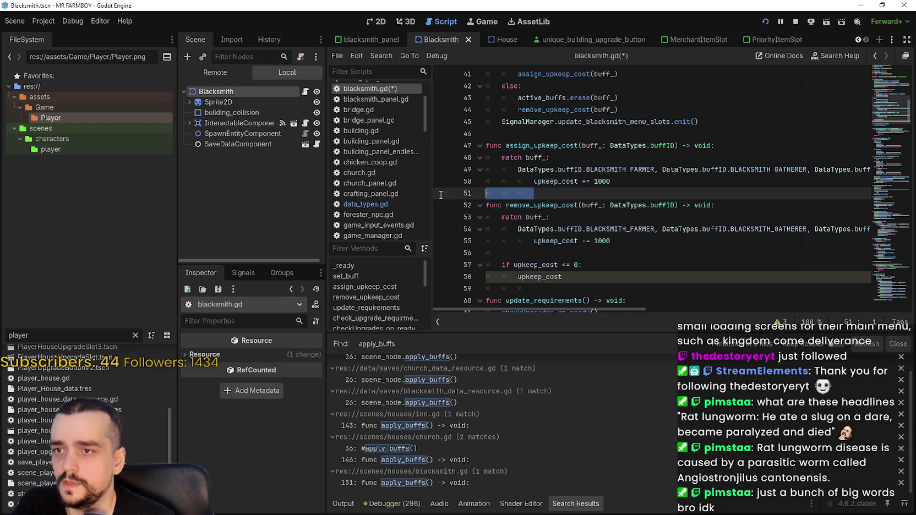
key("ctrl+v")
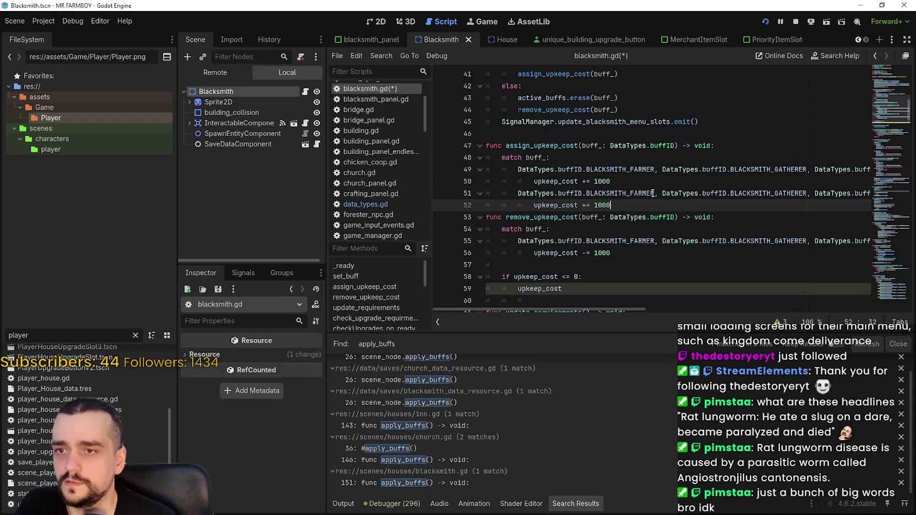
Step: Append _1 to each blacksmith buff name in the copied case, FARMER through MINER
left_click(655, 194)
type("_1")
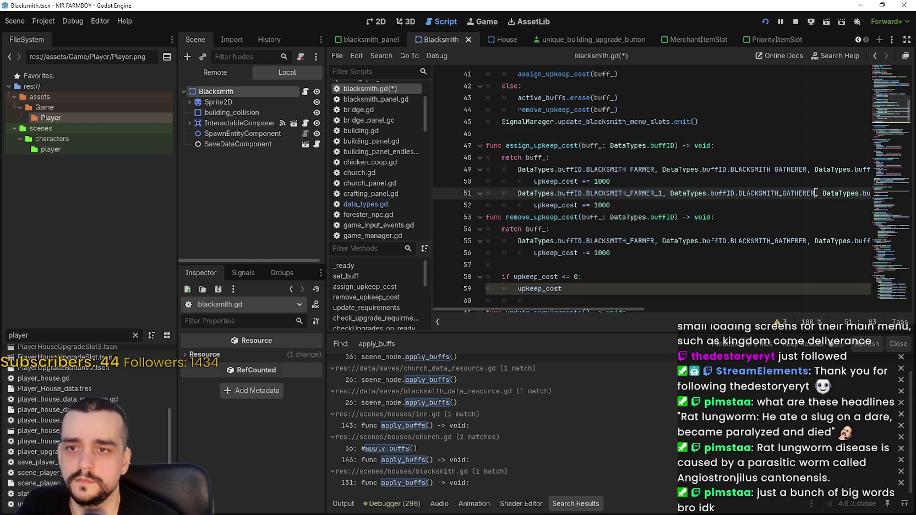
type("_1")
double_click(862, 193)
mouse_move(861, 194)
left_mouse_down()
mouse_move(870, 194)
mouse_move(852, 201)
left_mouse_up()
left_click(832, 193)
type("_")
left_click(861, 195)
left_click(821, 196)
type("_1")
left_click_drag(828, 195, 870, 194)
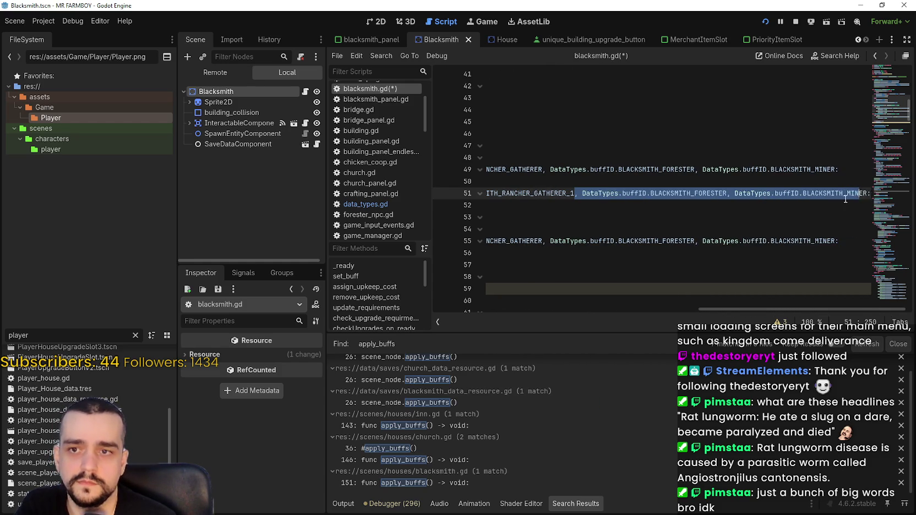
left_click(782, 196)
type("_1")
left_click_drag(817, 194, 868, 193)
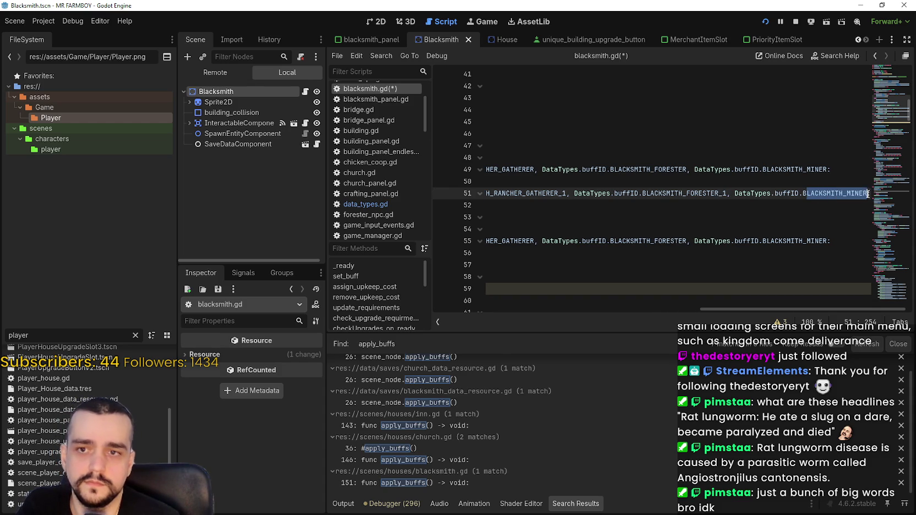
left_click(866, 193)
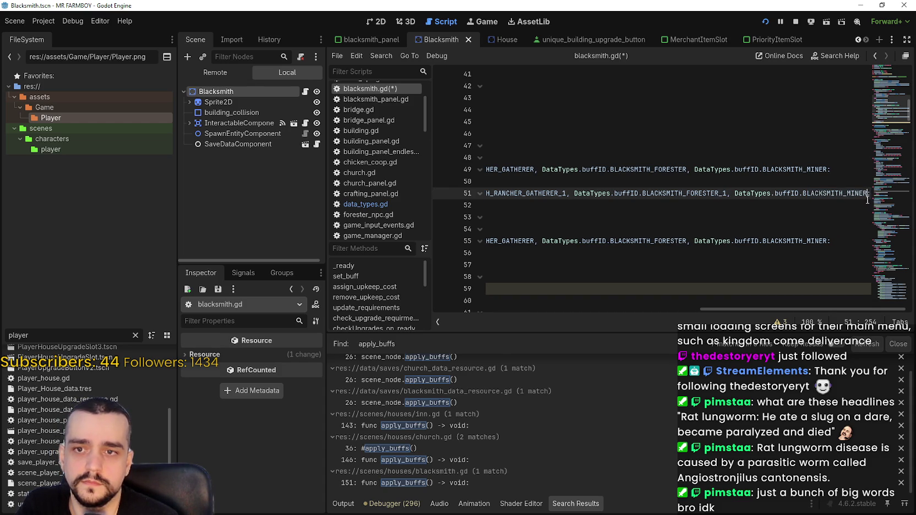
Step: Change the copied case's upkeep amount from 1000 to 2000
left_click_drag(609, 206, 328, 183)
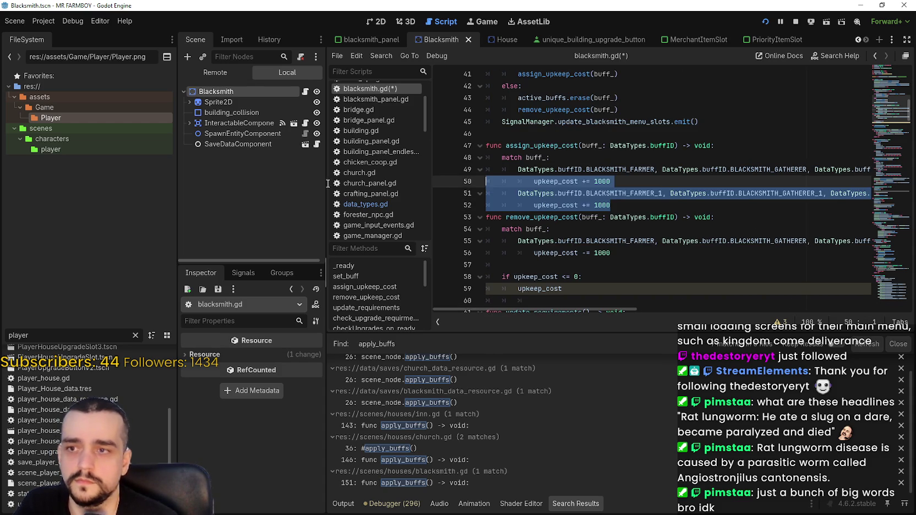
mouse_move(610, 206)
left_mouse_down()
mouse_move(495, 205)
mouse_move(471, 194)
left_mouse_up()
left_click(595, 205)
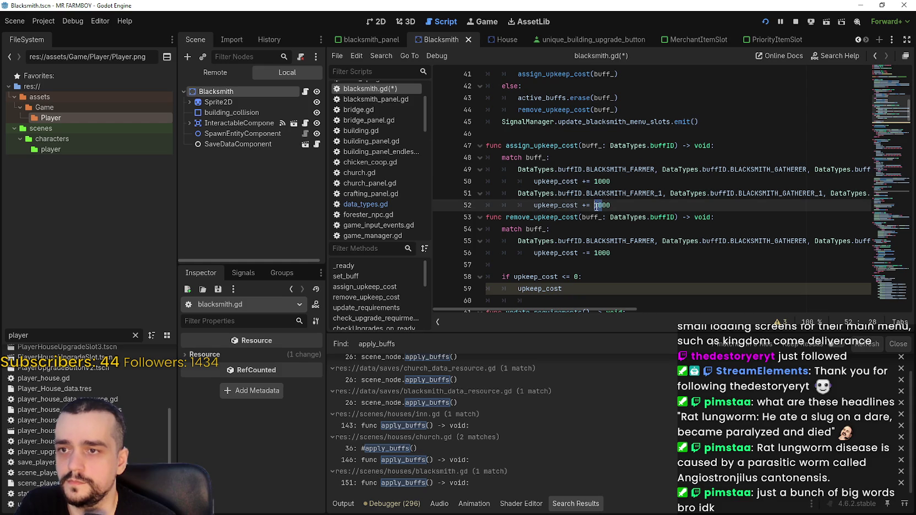
type("2")
left_click_drag(614, 202, 582, 252)
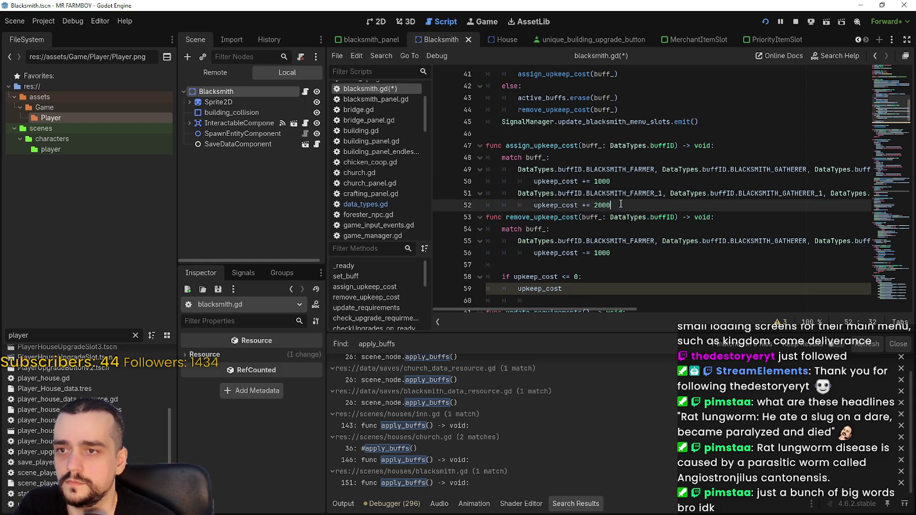
left_click(512, 264)
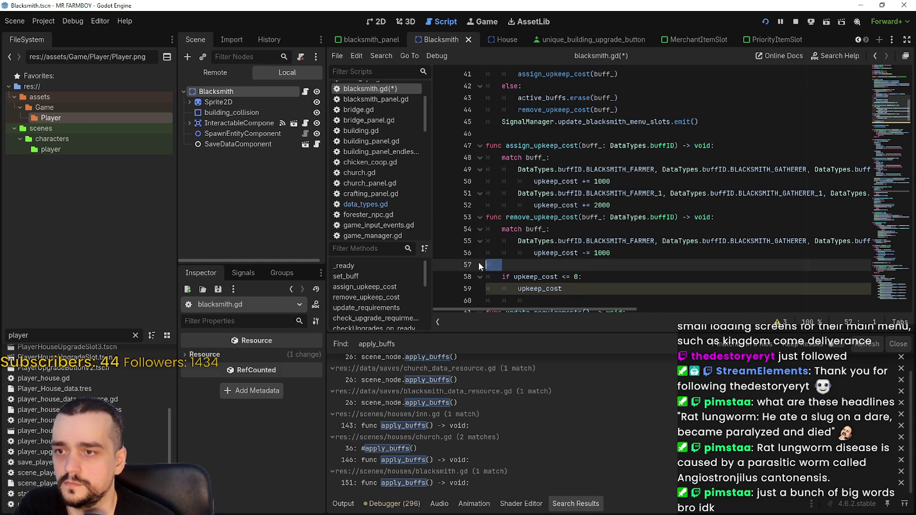
Step: Paste the level-1 case into remove_upkeep_cost, using -= to subtract 2000
key("ctrl+v")
left_click_drag(587, 277, 582, 277)
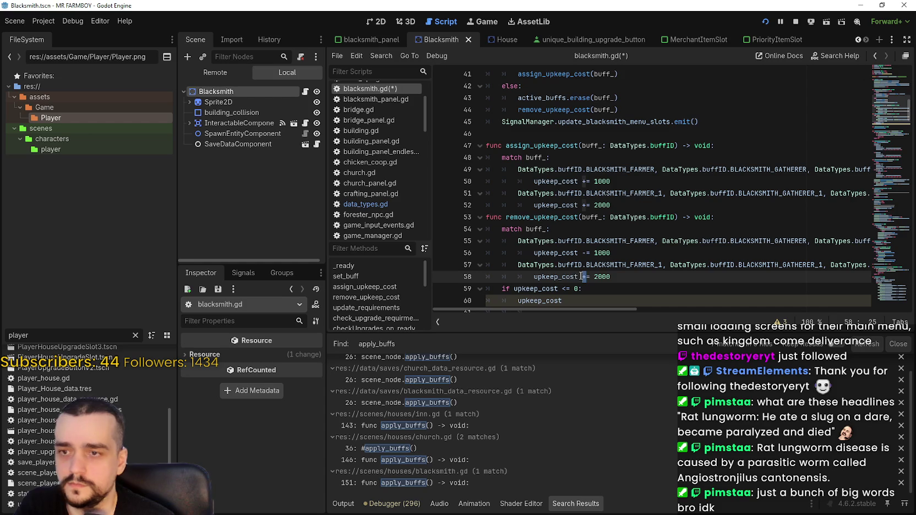
type("-")
Step: Duplicate the level-1 case in assign_upkeep_cost onto a new line below it
key("Up")
key("Up")
key("Up")
key("End")
key("ctrl+shift+Left")
left_click_drag(490, 204, 484, 194)
key("End")
key("Return")
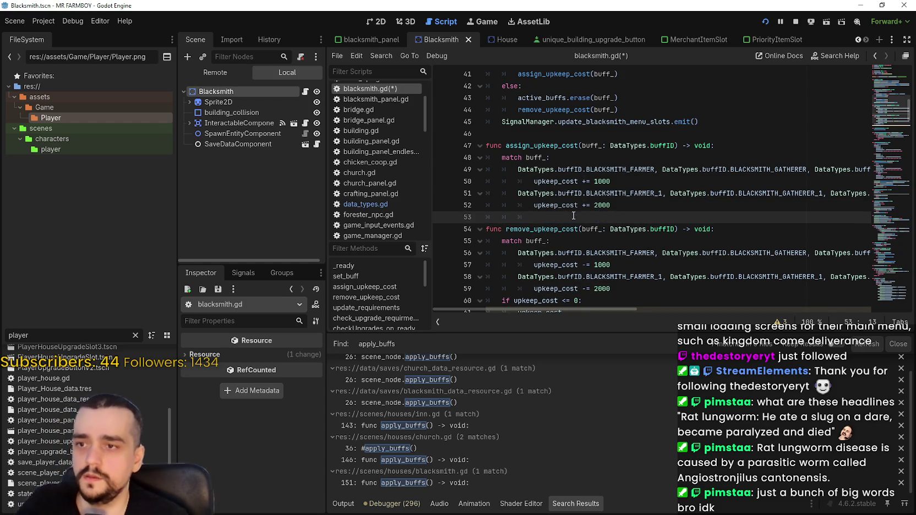
key("ctrl+v")
Step: Change the copied buff suffixes from _1 to _2, starting with FARMER and GATHERER
left_click(662, 216)
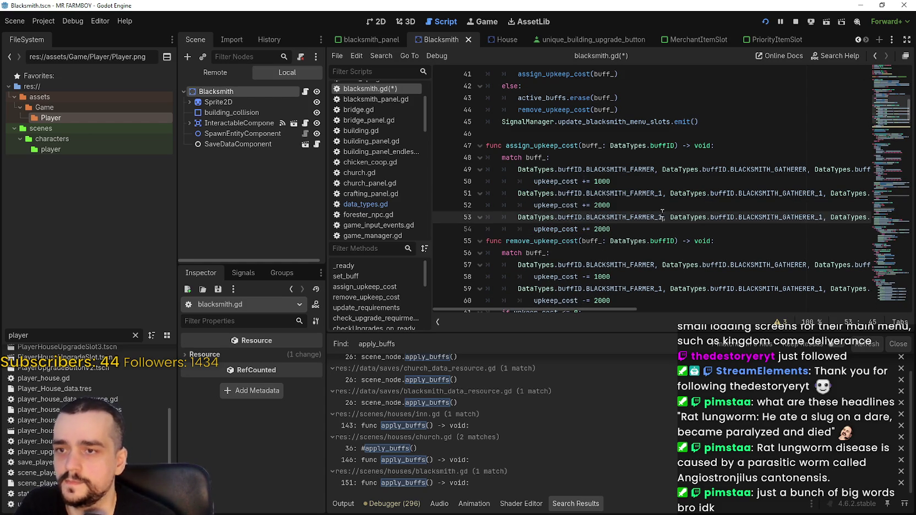
key("BackSpace")
type("2")
mouse_move(858, 217)
left_mouse_down()
mouse_move(881, 217)
mouse_move(808, 218)
mouse_move(869, 218)
left_mouse_up()
left_click(695, 217)
left_click(738, 218)
key("BackSpace")
type("2,")
left_click(766, 217)
left_click(860, 218)
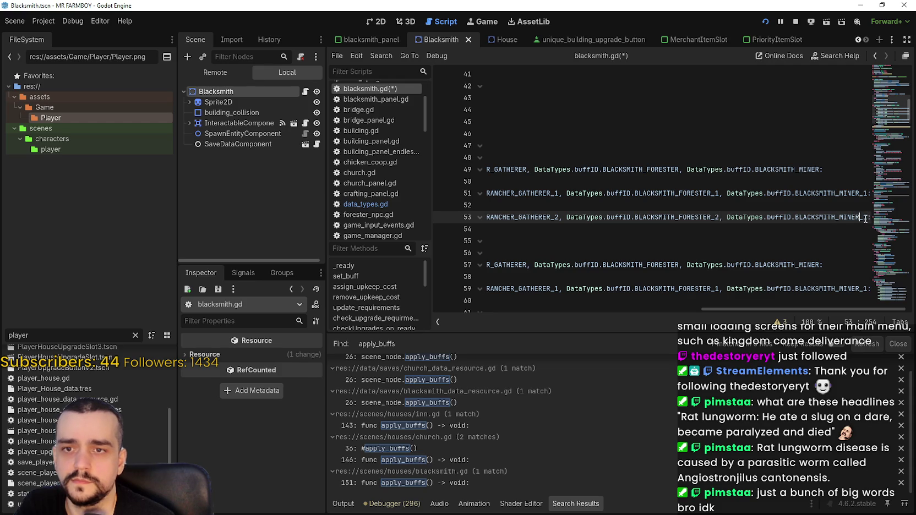
left_click(743, 229)
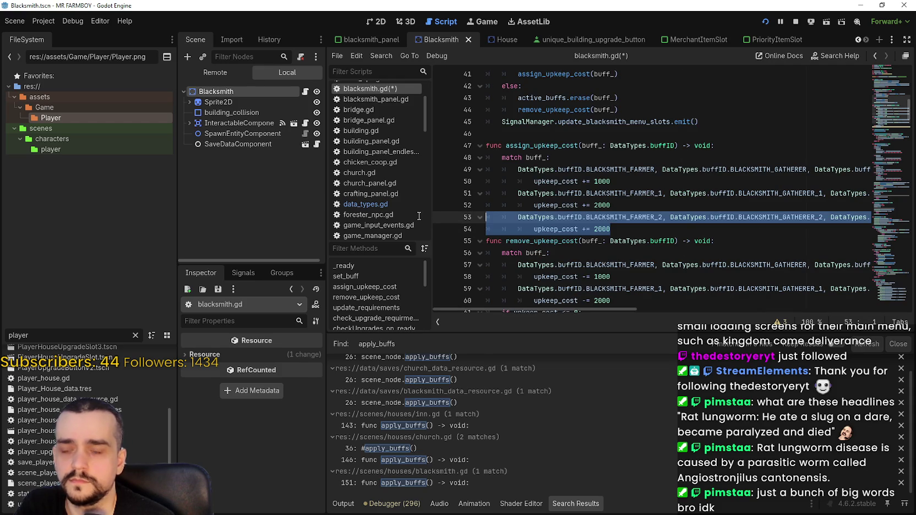
scroll(606, 248, "down", 1)
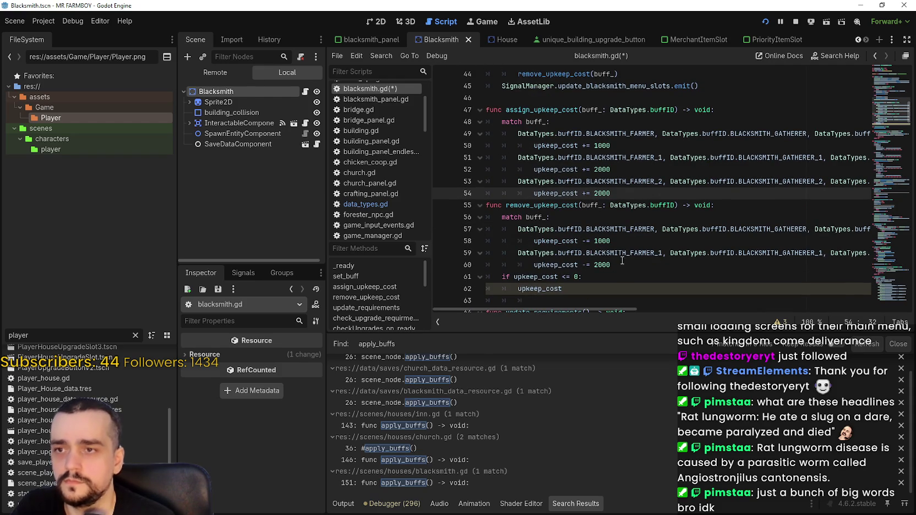
Step: Try copying the level-2 upkeep lines into remove_upkeep_cost, undoing the misplaced pastes
left_click(624, 266)
left_click(599, 193)
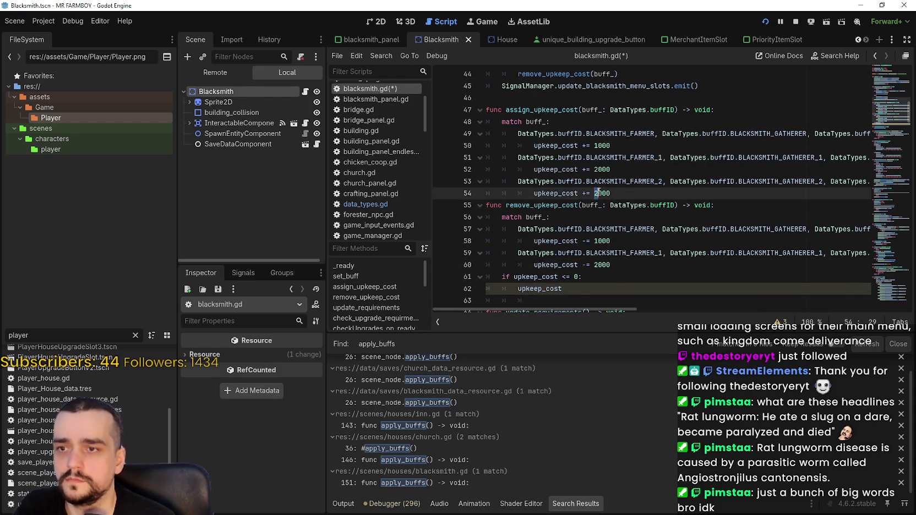
type("3")
mouse_move(632, 194)
left_mouse_down()
mouse_move(463, 193)
mouse_move(453, 181)
left_mouse_up()
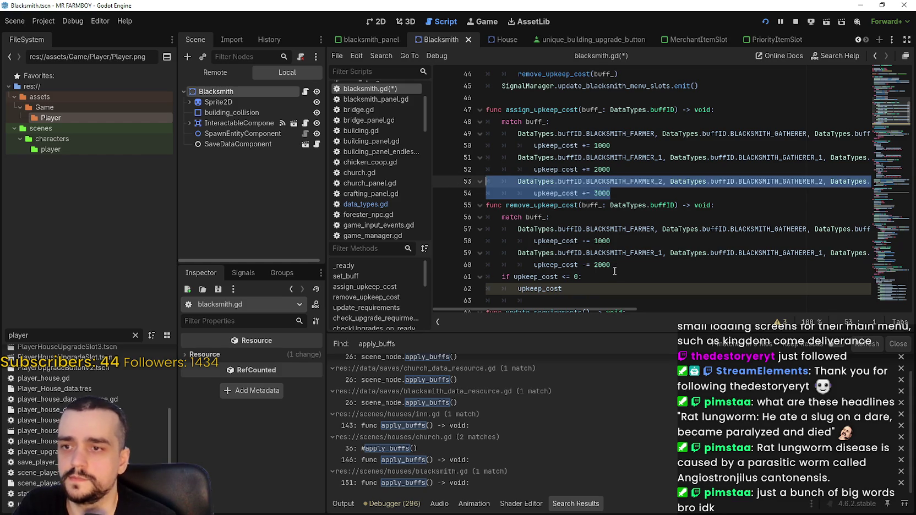
left_click(610, 266)
key("Return")
key("shift+Home")
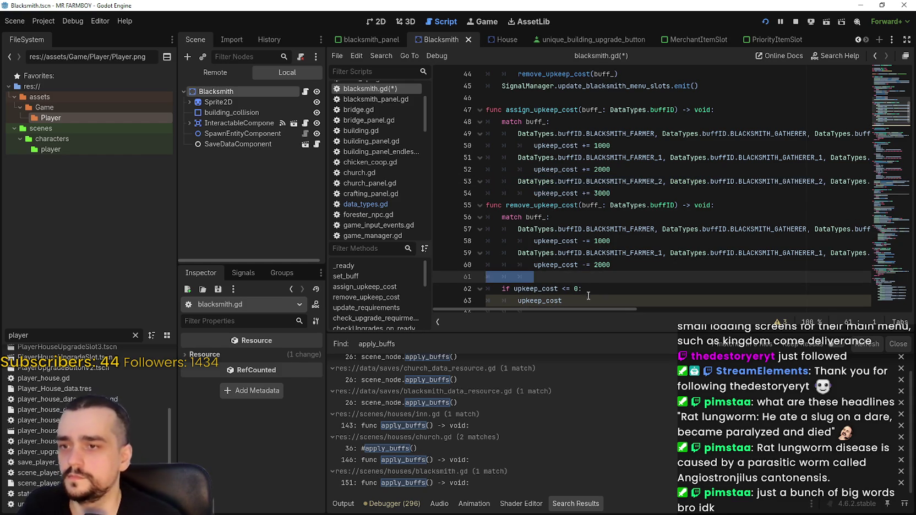
key("ctrl+v")
key("ctrl+z")
mouse_move(611, 194)
left_mouse_down()
mouse_move(474, 187)
mouse_move(486, 194)
left_mouse_up()
key("ctrl+c")
left_click(544, 278)
key("shift+Home")
key("ctrl+v")
key("ctrl+z")
Step: Paste the level-2 case into remove_upkeep_cost as upkeep_cost -= 3000
left_click_drag(610, 193, 487, 181)
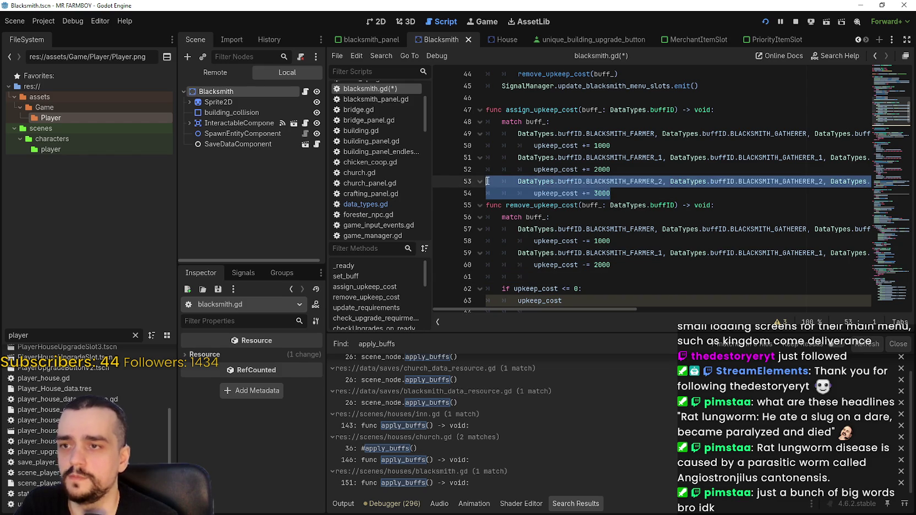
right_click(525, 284)
left_click(561, 284)
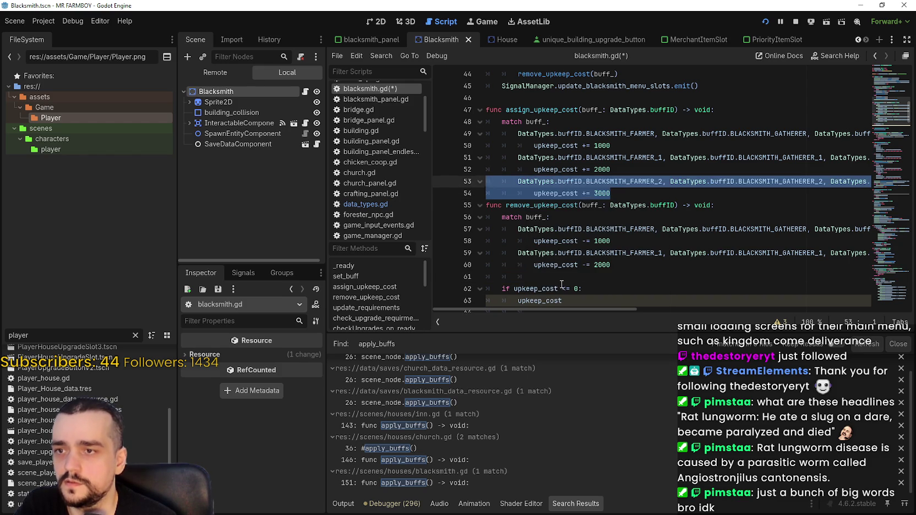
left_click_drag(560, 289, 502, 279)
key("ctrl+v")
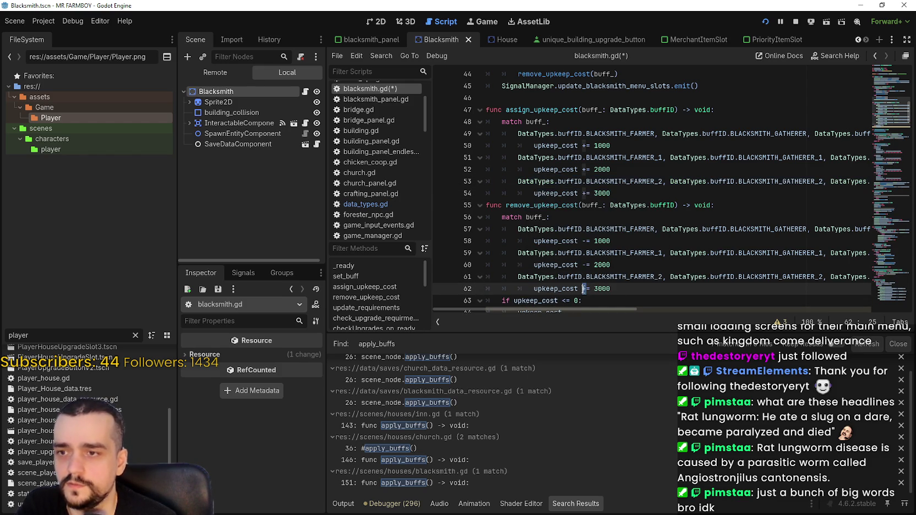
type("-")
left_click(631, 254)
Step: Save blacksmith.gd, review the upkeep lines, and launch the game
key("ctrl+s")
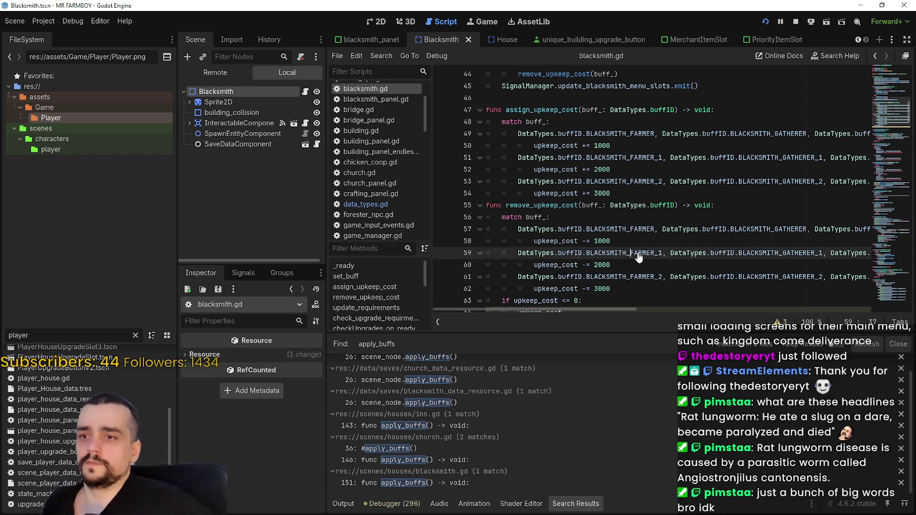
scroll(638, 256, "up", 3)
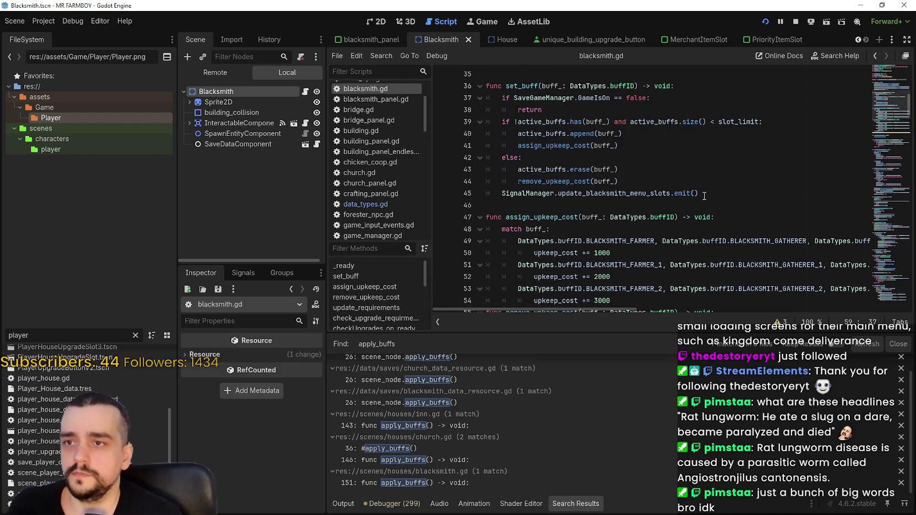
left_click(634, 175)
left_click(664, 185)
scroll(663, 209, "down", 4)
left_click(667, 280)
left_click(659, 290)
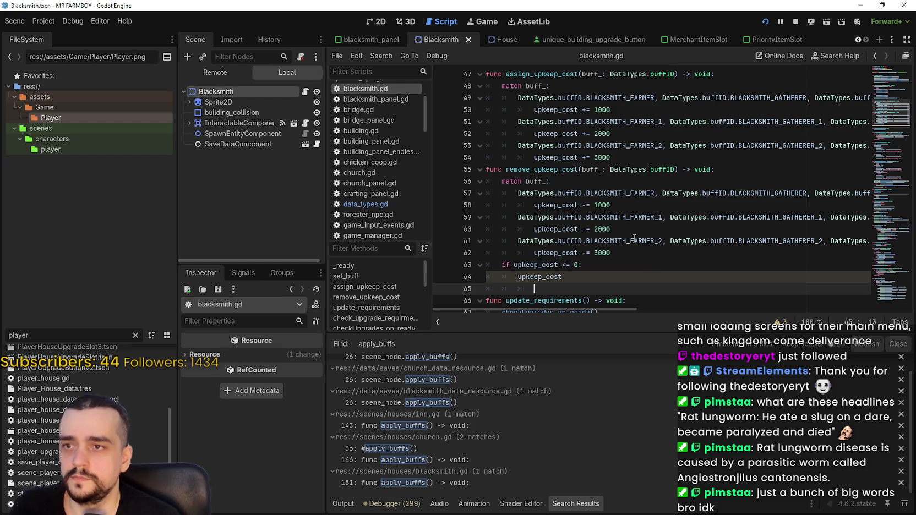
left_click(616, 159)
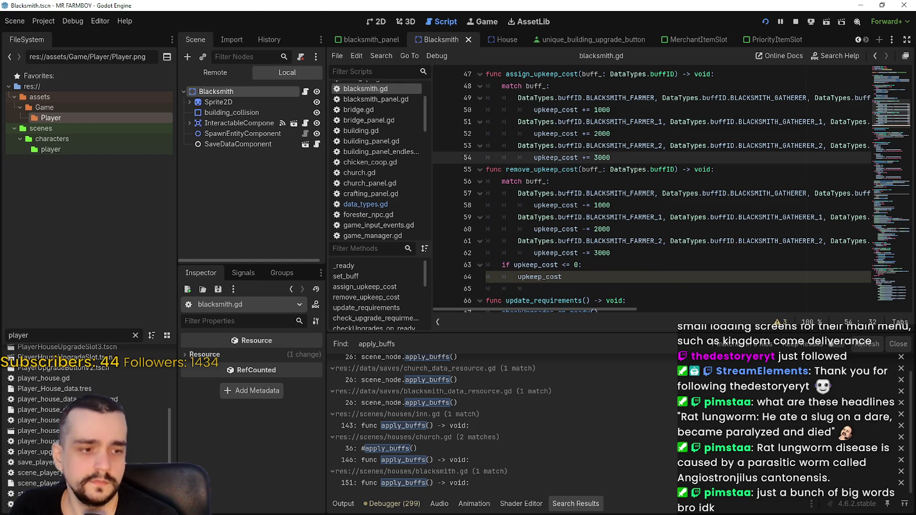
key("alt+Tab")
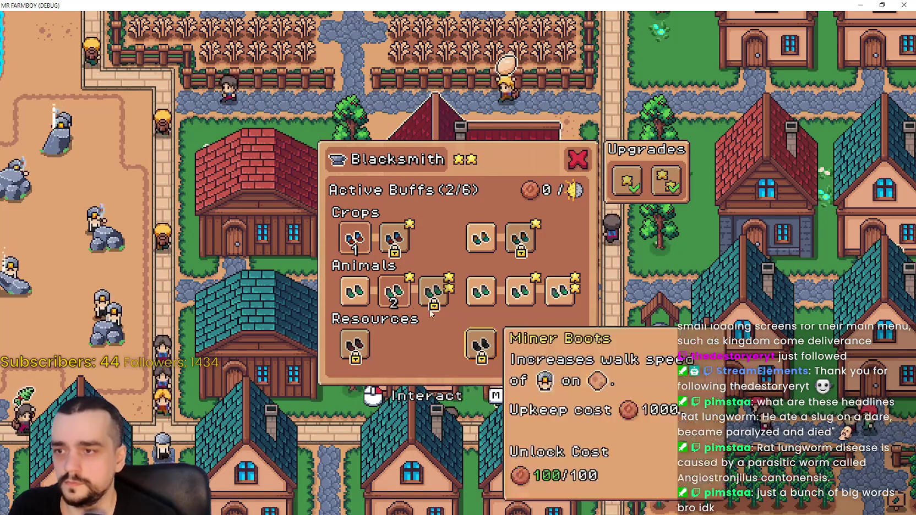
Step: Toggle the Blacksmith buff slots off and back on in the running game
left_click(394, 290)
left_click(353, 238)
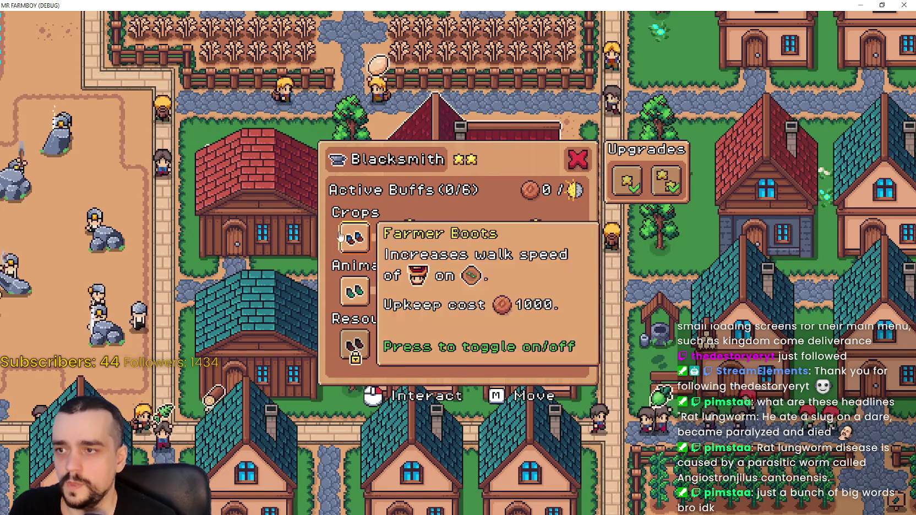
left_click(352, 238)
left_click(394, 290)
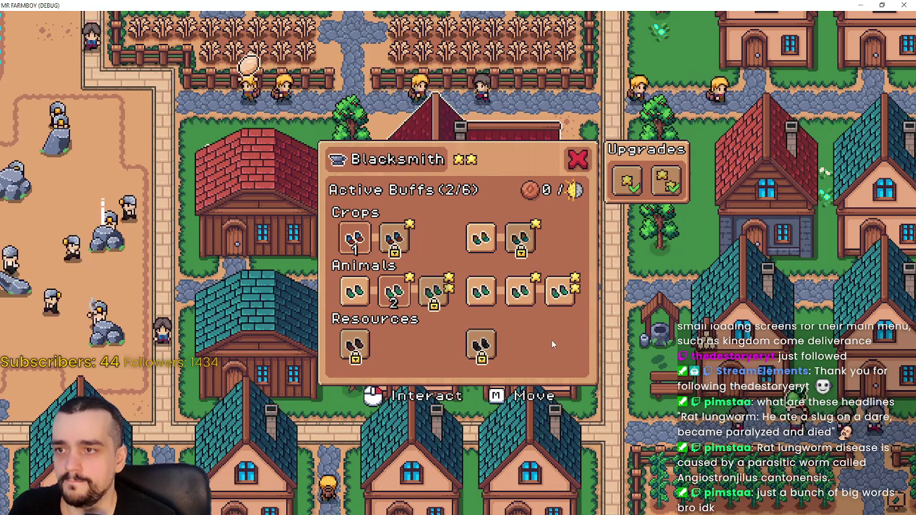
left_click(519, 290)
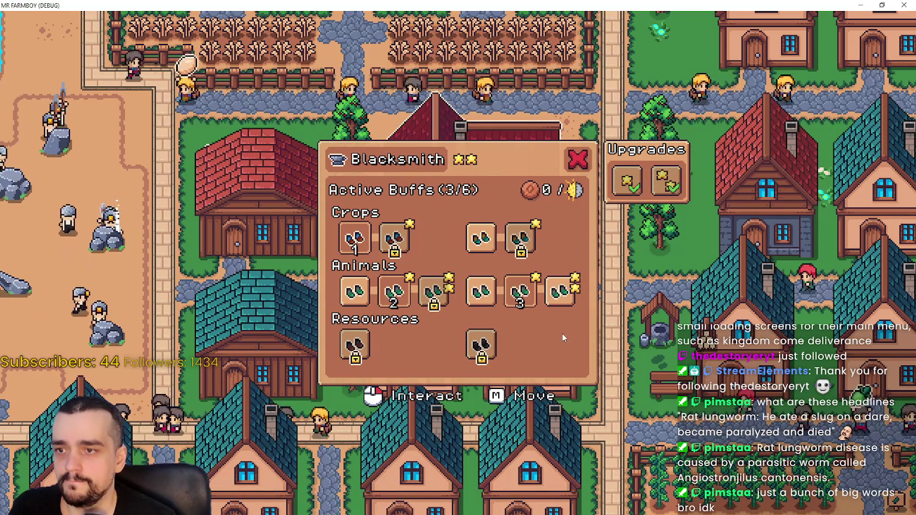
Step: Minimise the game and return to set_buff in blacksmith.gd
left_click(856, 5)
scroll(601, 227, "up", 2)
scroll(602, 228, "up", 6)
left_click(623, 204)
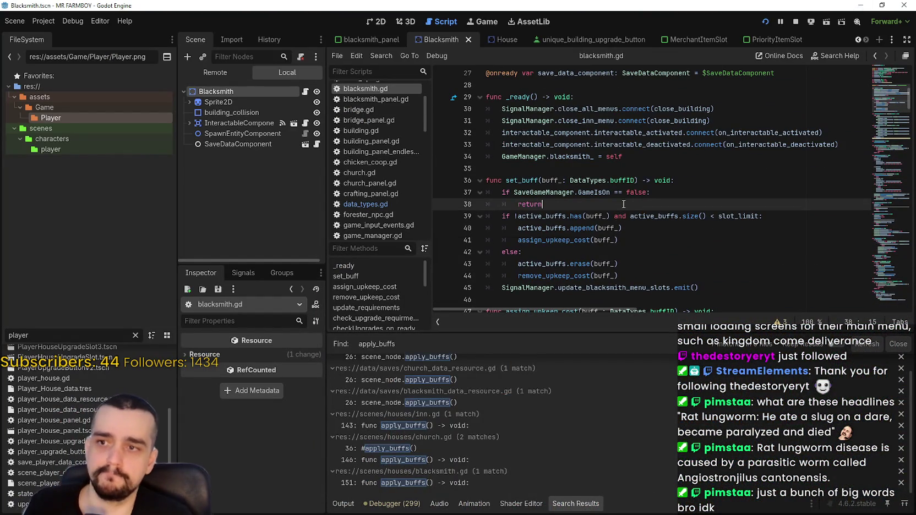
Step: Set breakpoints on the upkeep_cost += 2000, += 3000, -= 1000, -= 2000 and -= 3000 lines
left_click(562, 240)
scroll(534, 239, "down", 2)
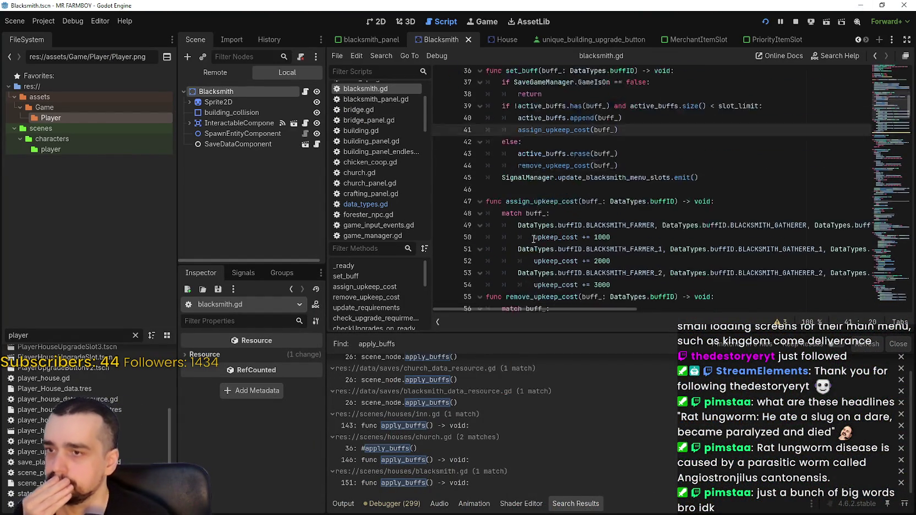
scroll(534, 240, "down", 2)
left_click(448, 228)
left_click(447, 251)
scroll(496, 256, "down", 2)
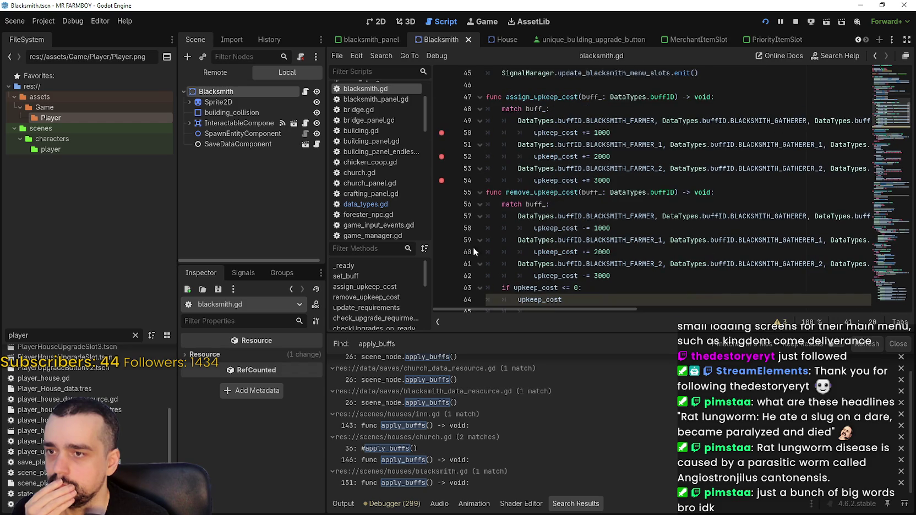
left_click(446, 228)
left_click(446, 252)
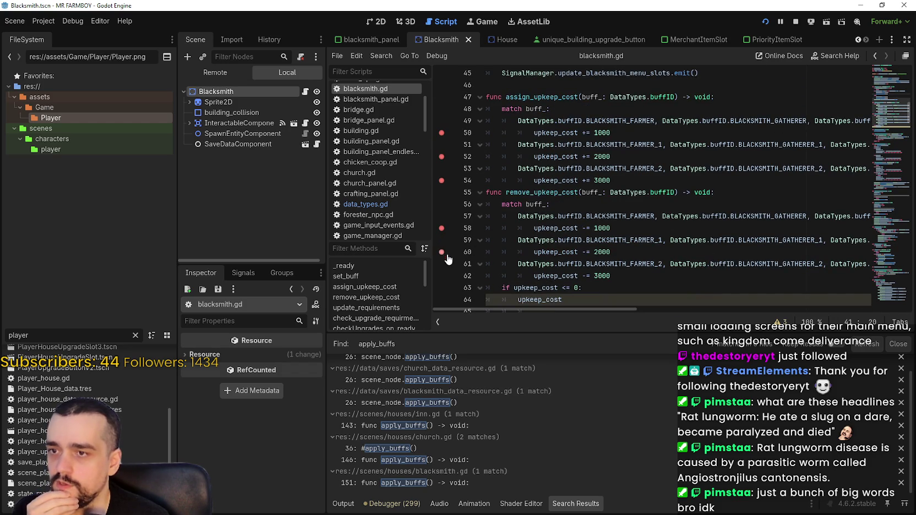
left_click(446, 276)
scroll(447, 273, "down", 2)
left_click(601, 241)
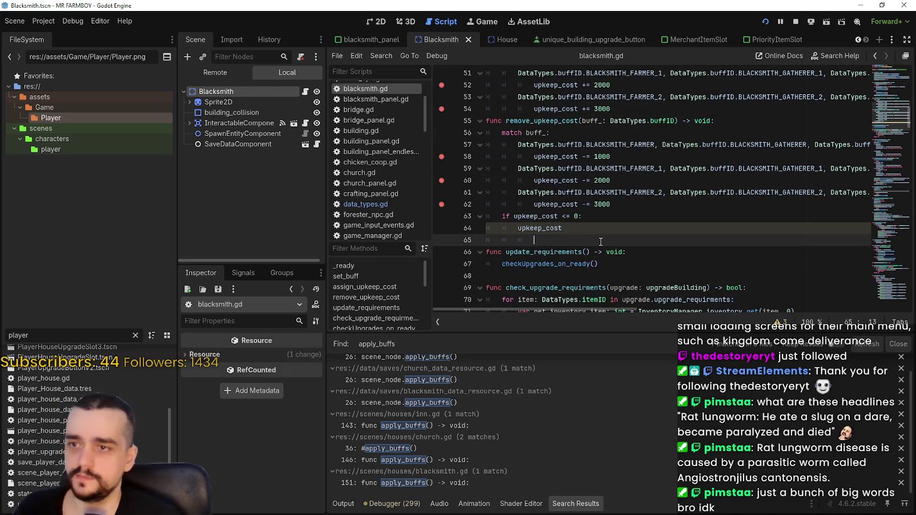
Step: Toggle the first Crops buff in the game, inspect upkeep_cost at the breakpoints, and continue
key("alt+Tab")
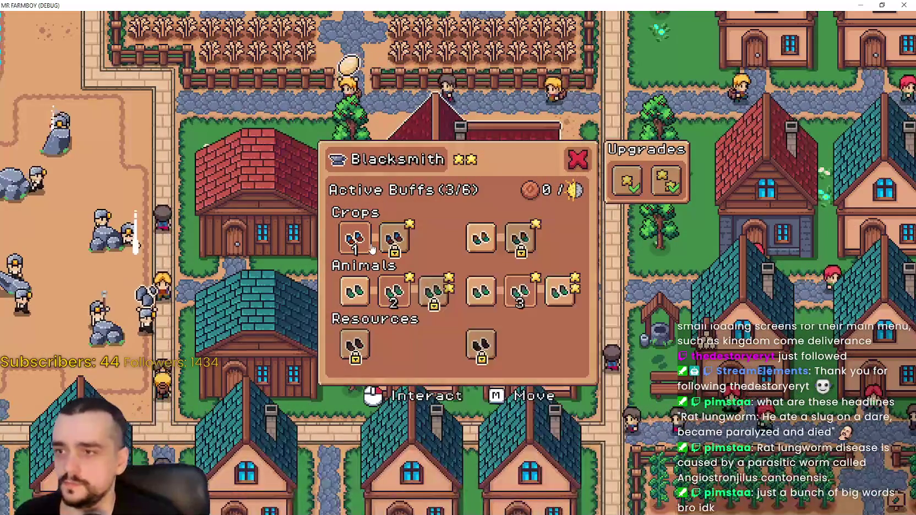
left_click(371, 246)
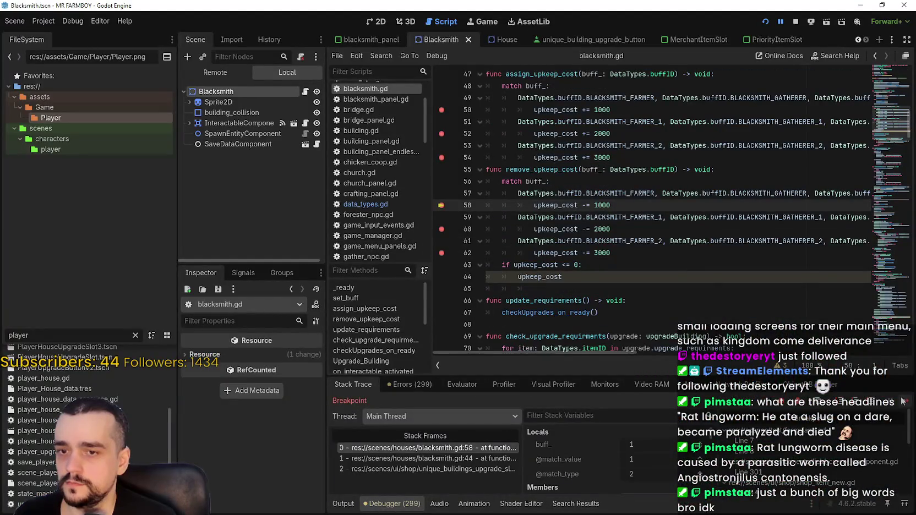
key("F12")
left_click(371, 247)
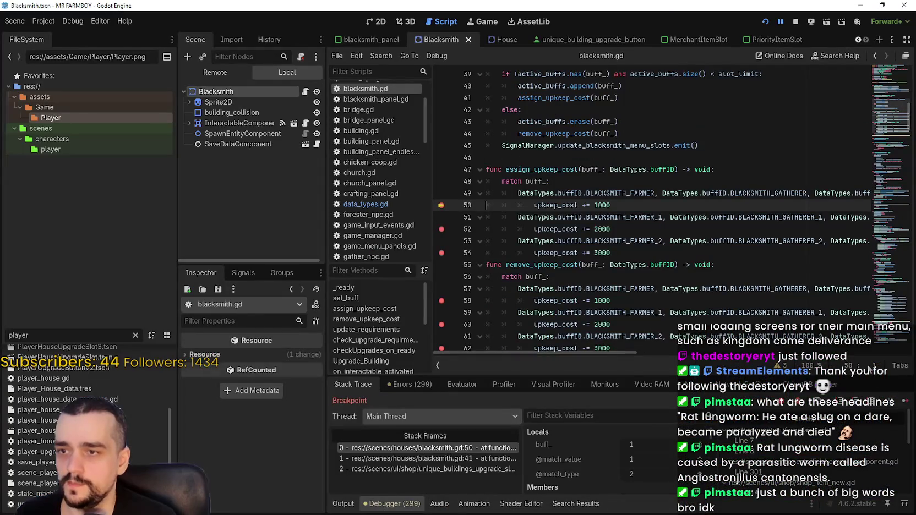
scroll(605, 176, "up", 3)
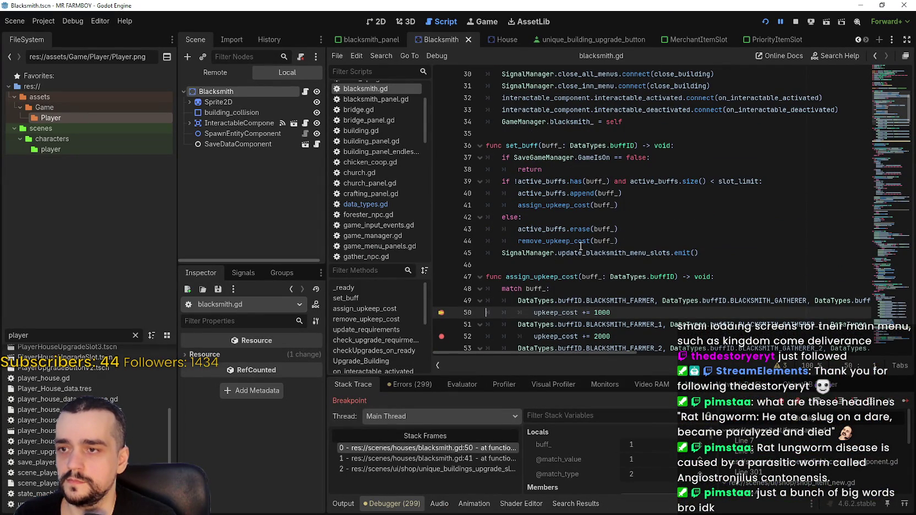
scroll(581, 246, "down", 1)
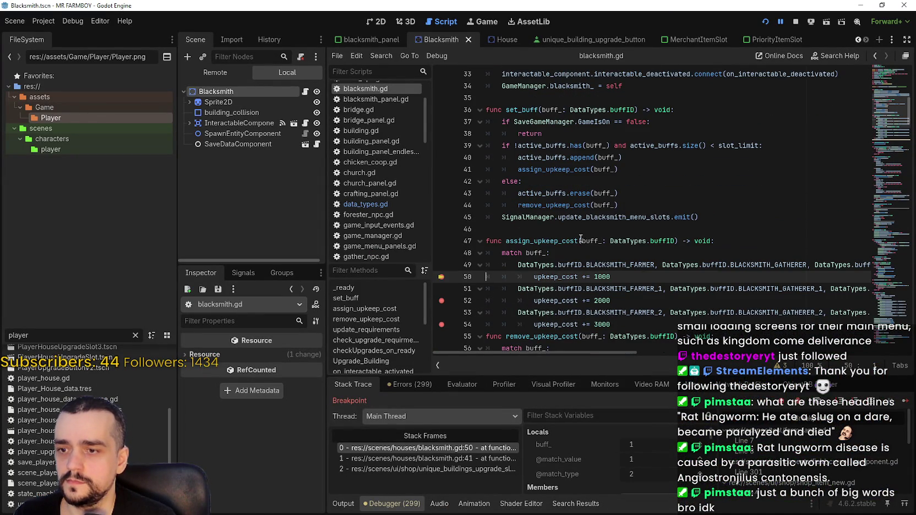
scroll(685, 460, "down", 5)
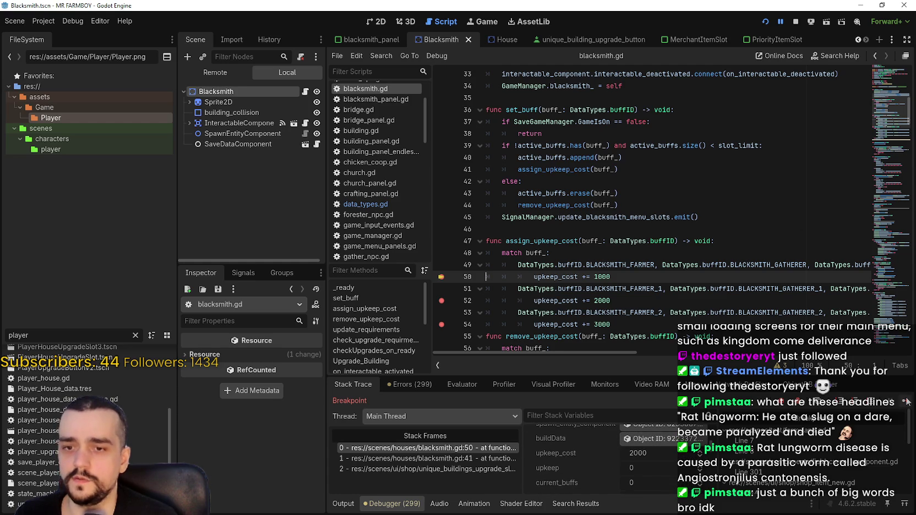
key("F12")
key("alt+Tab")
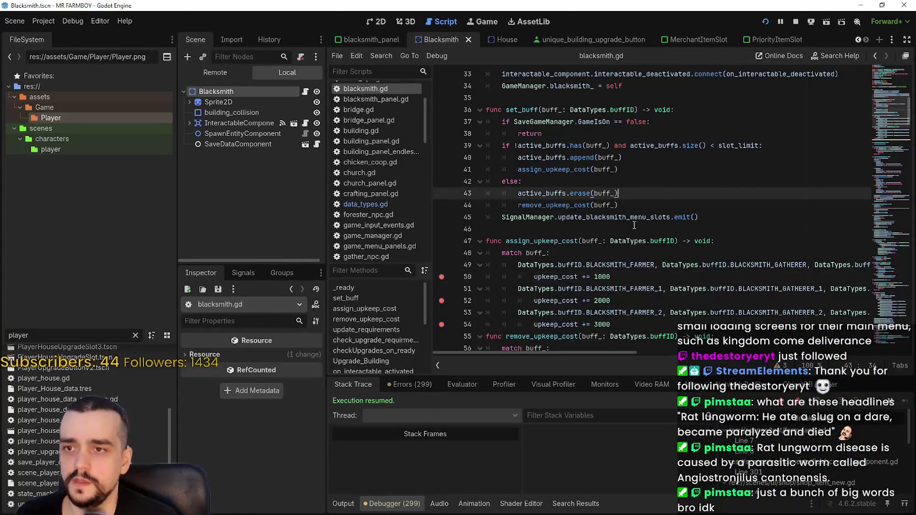
left_click(704, 218)
Step: Open blacksmith_panel.gd and set a breakpoint on the active buffs line 52
double_click(591, 217)
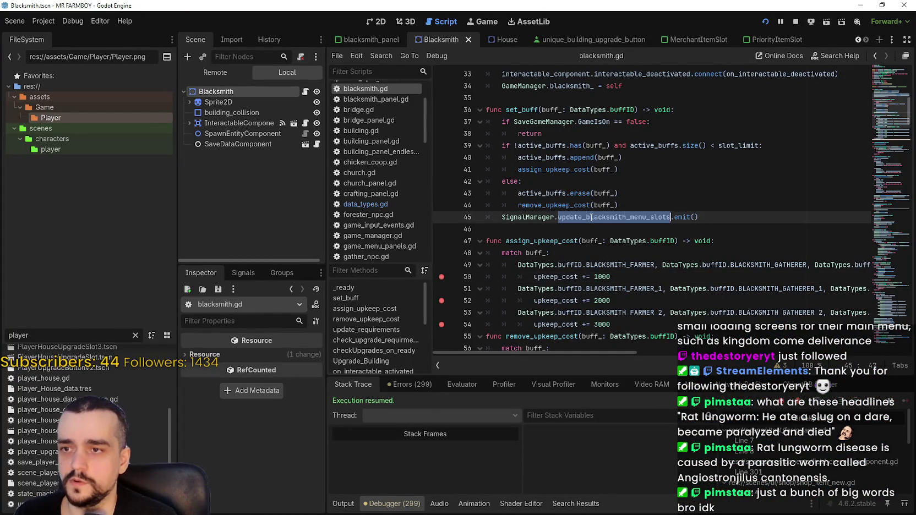
right_click(592, 282)
key("Escape")
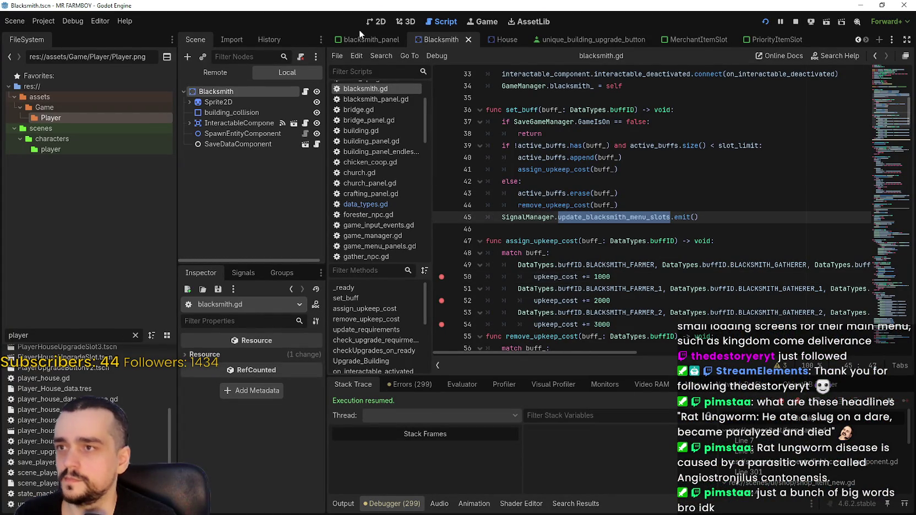
left_click(366, 41)
scroll(720, 284, "down", 4)
left_click(637, 221)
left_click(546, 187)
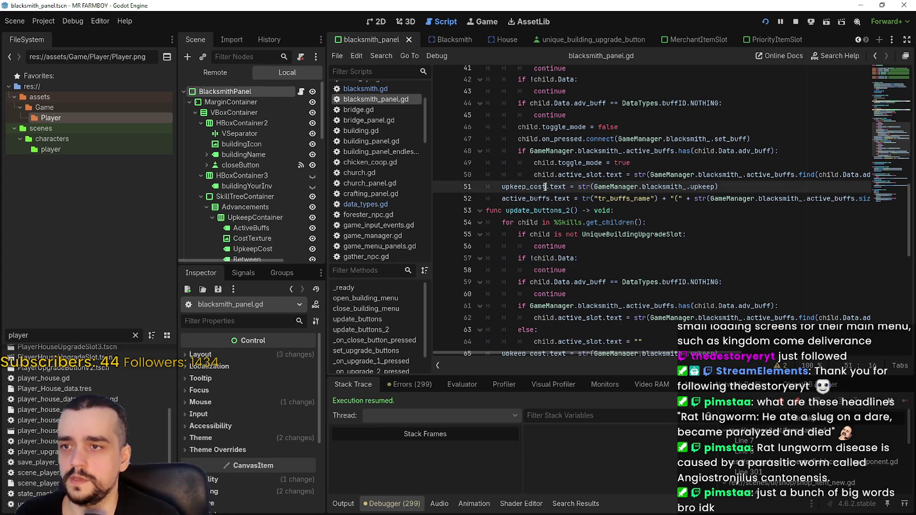
left_click(441, 198)
left_click(529, 198)
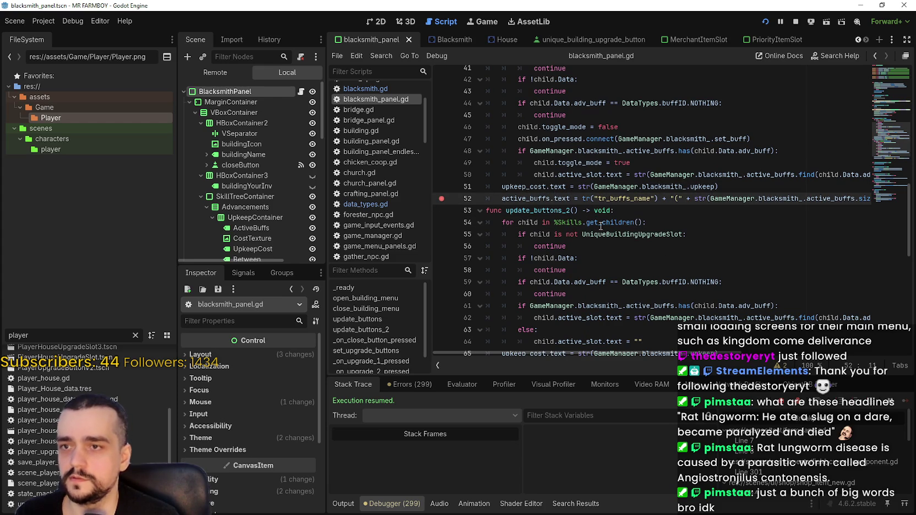
Step: Replace upkeep with upkeep_cost on line 51, save, and switch to the game
double_click(698, 186)
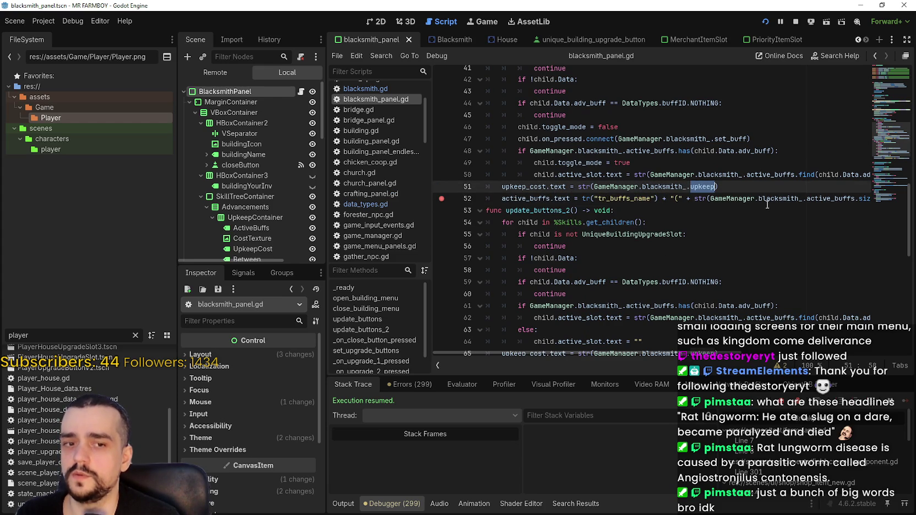
type("upk")
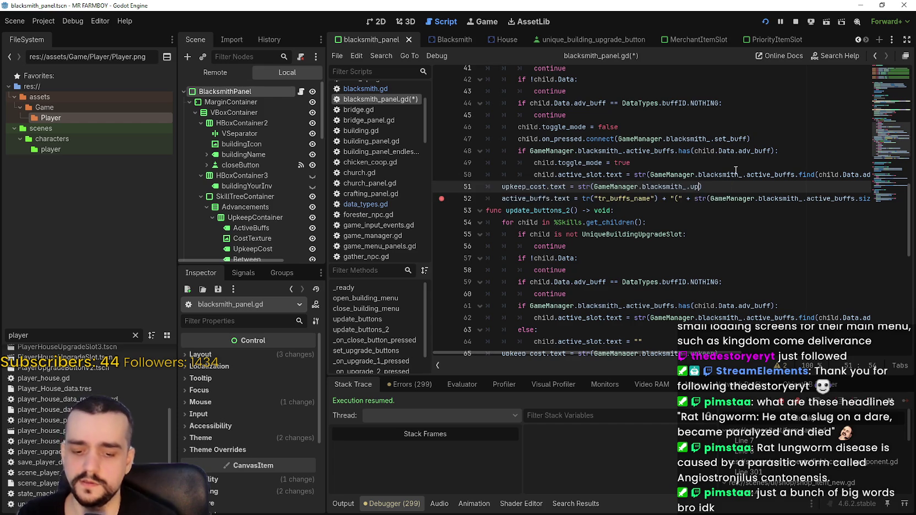
key("Down")
key("Return")
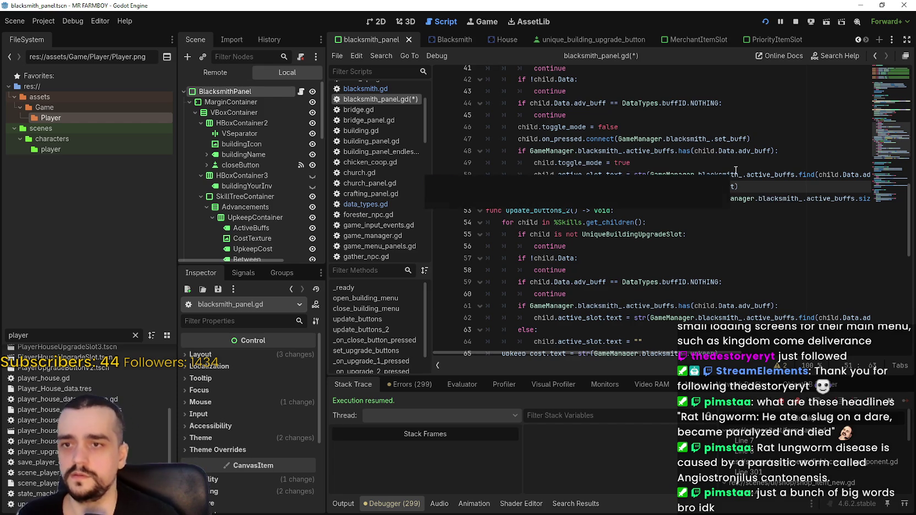
key("ctrl+s")
left_click(761, 186)
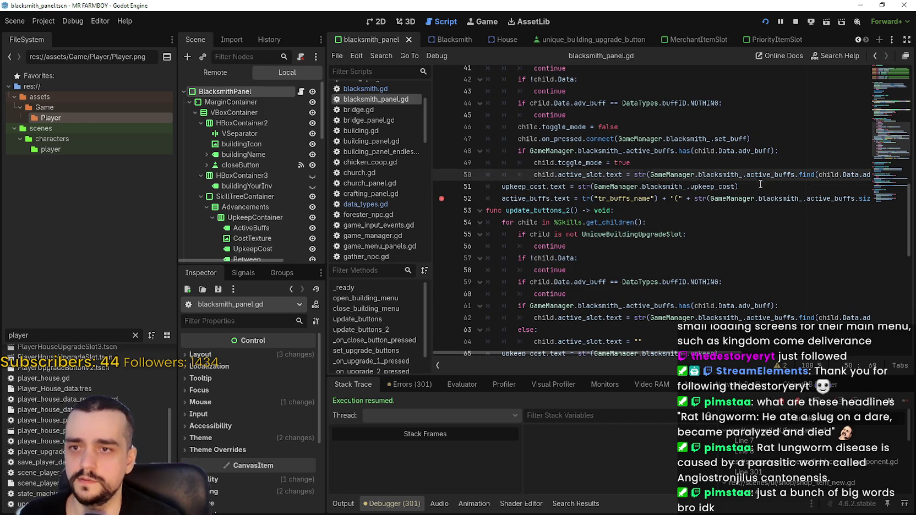
key("alt+Tab")
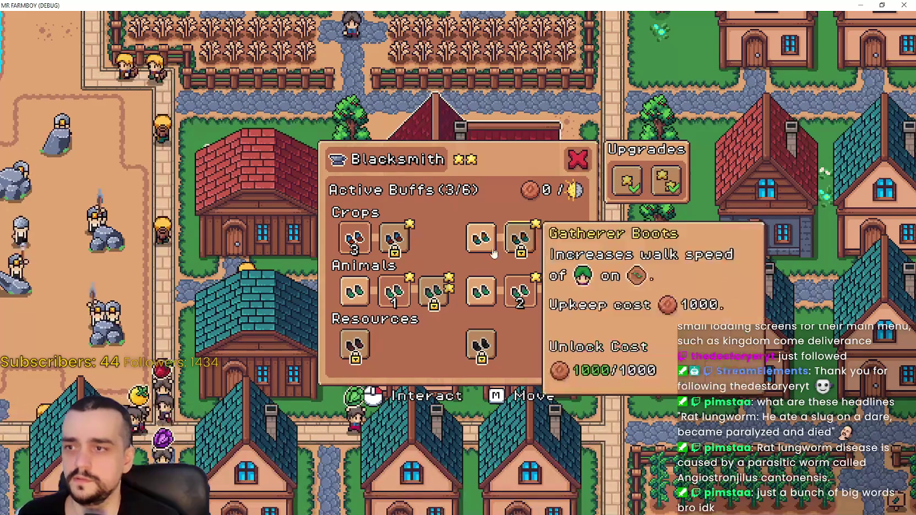
Step: Toggle the first Crops buff off and remove the breakpoints on lines 50, 52, 54, 58, 60
mouse_move(359, 248)
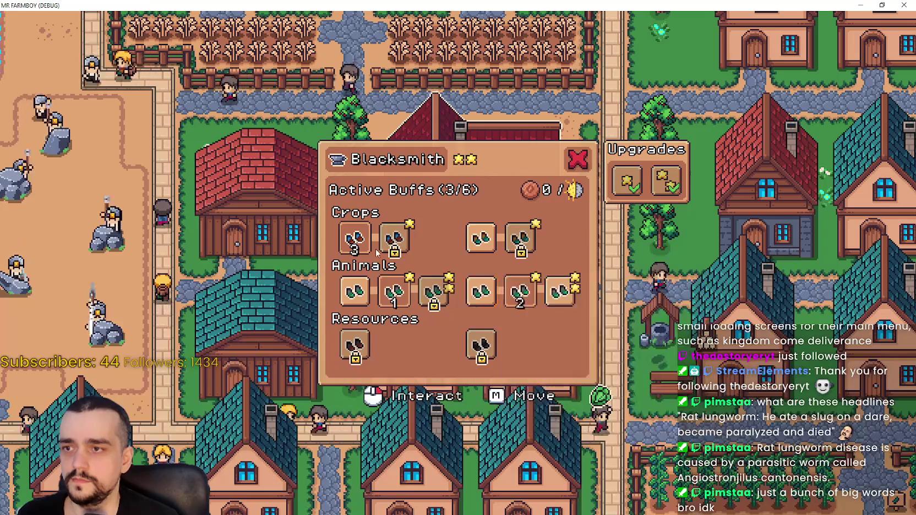
left_click(376, 249)
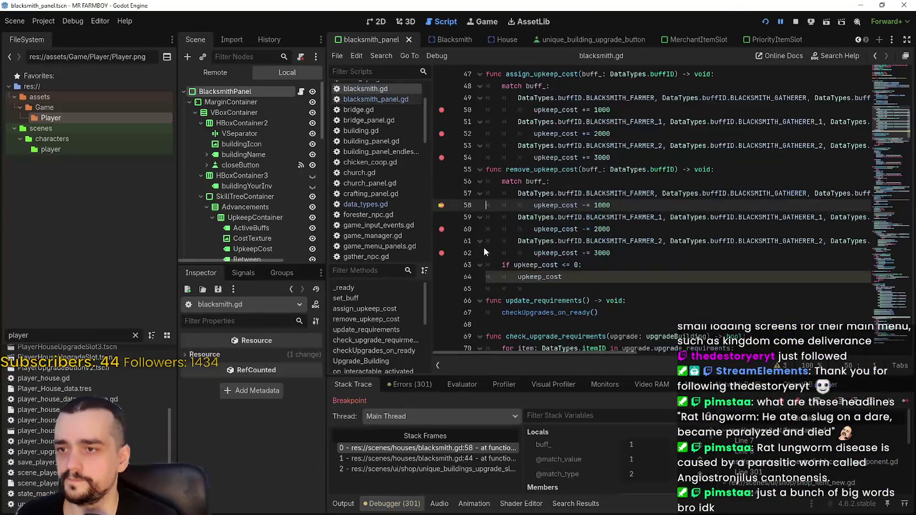
left_click(441, 205)
left_click(441, 230)
left_click(442, 157)
left_click(442, 134)
left_click(442, 110)
Step: Resume execution and toggle the first Crops buff off again
key("F12")
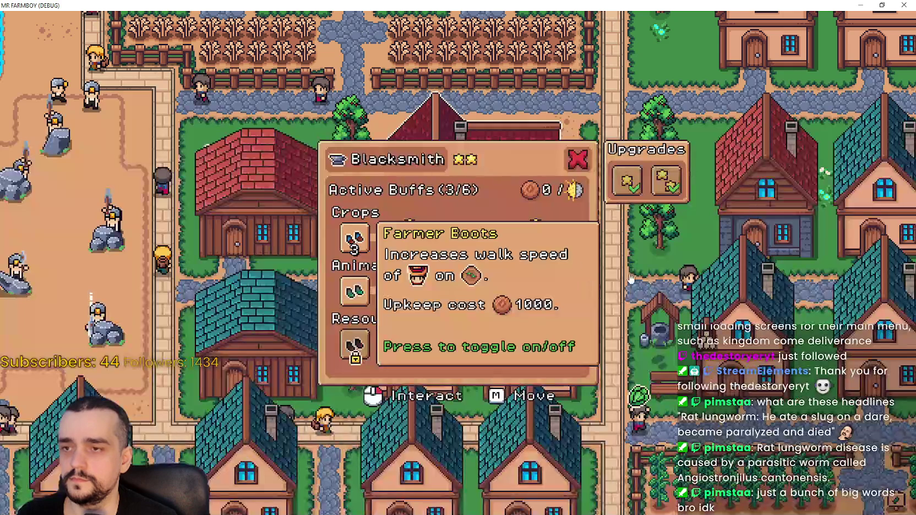
key("F12")
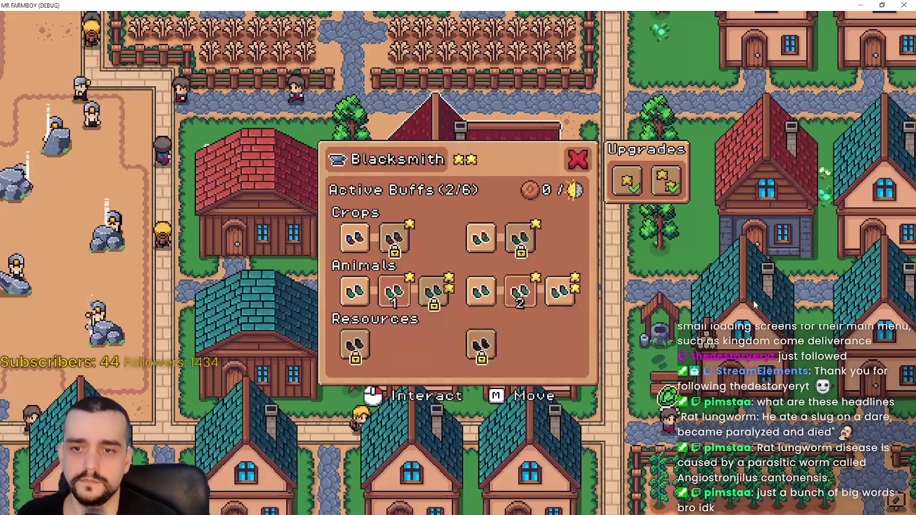
mouse_move(429, 305)
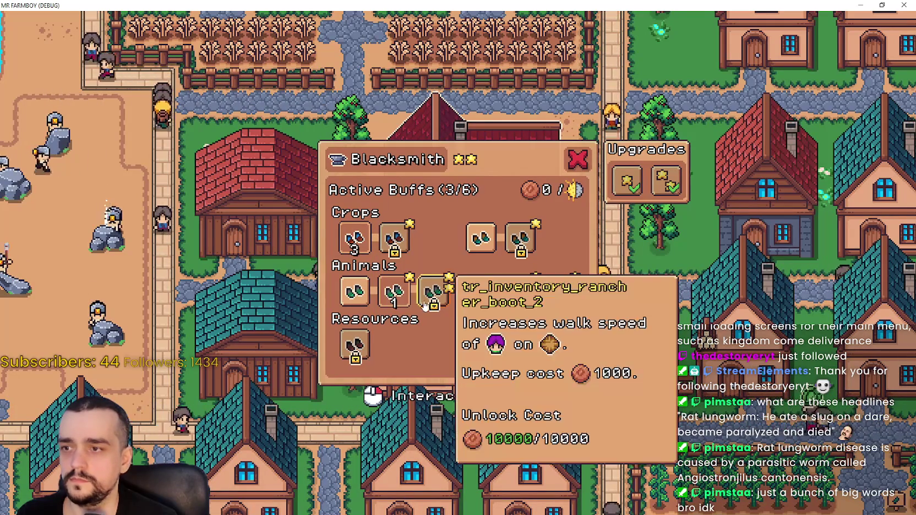
left_click(393, 298)
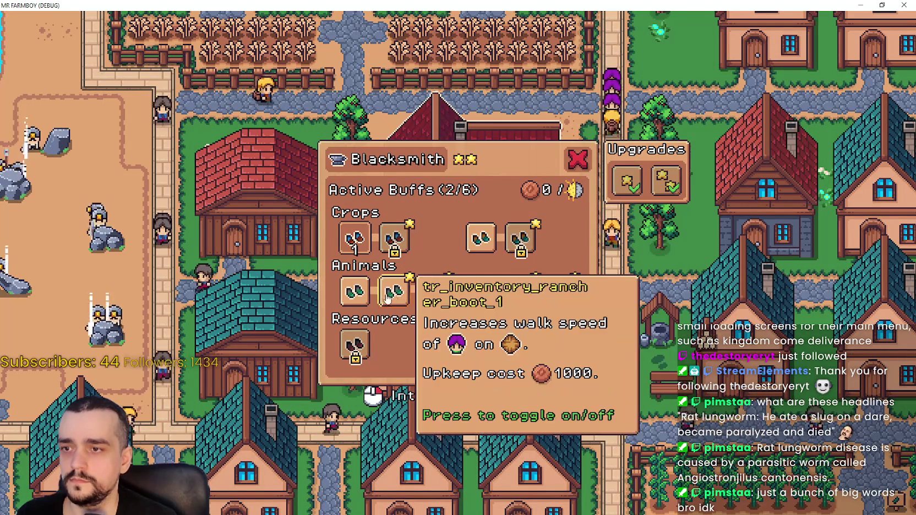
key("F12")
left_click(642, 283)
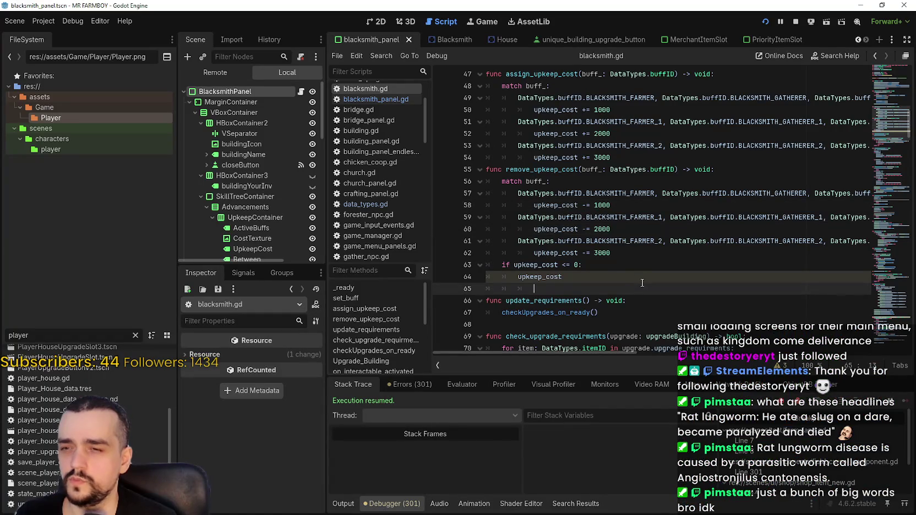
Step: Check the upkeep and upkeep_cost variable declarations at the top of blacksmith.gd
double_click(557, 252)
key("ctrl+c")
scroll(673, 298, "up", 5)
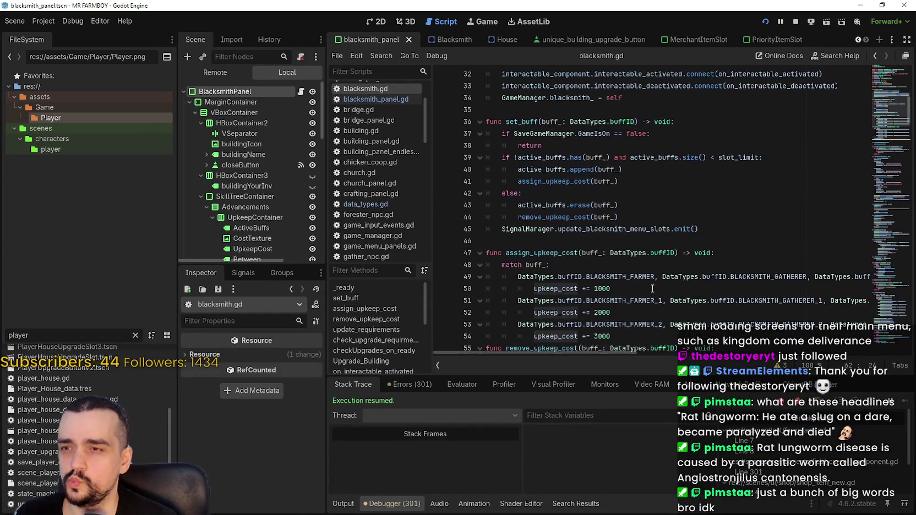
left_click_drag(886, 117, 887, 87)
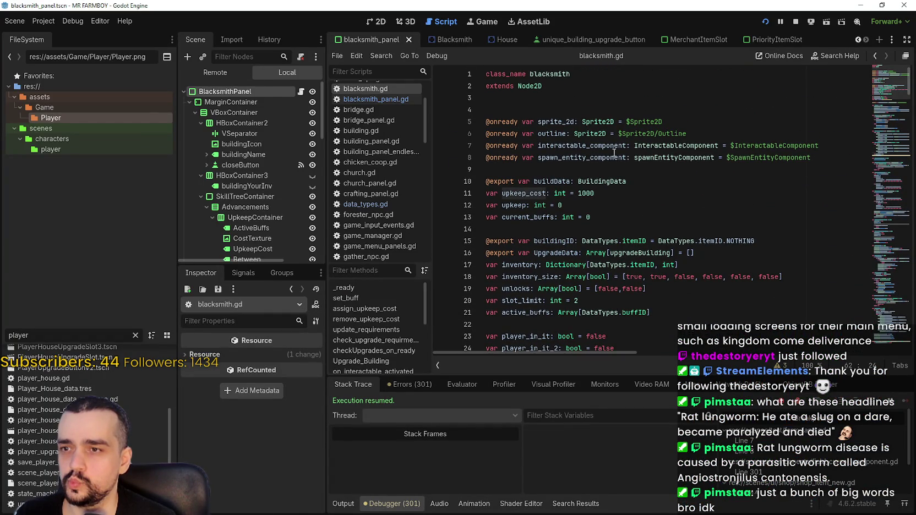
double_click(520, 209)
left_click(595, 217)
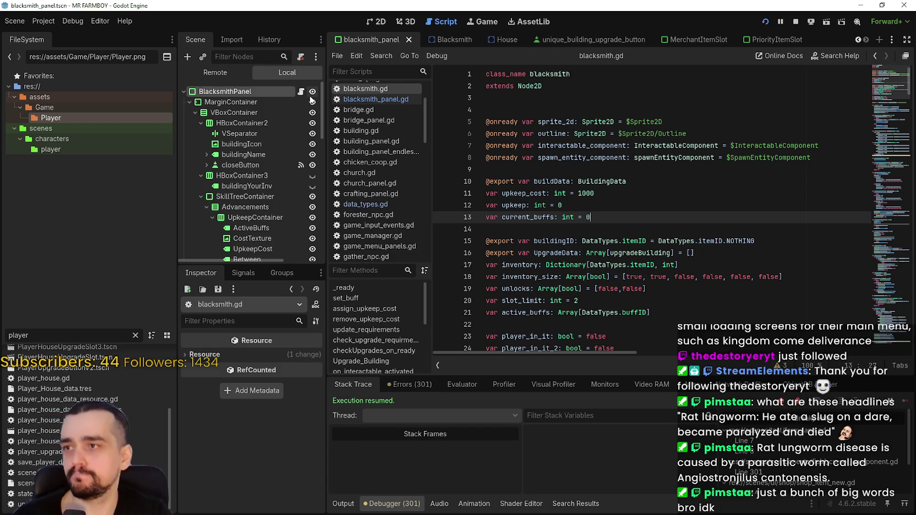
Step: Change line 65 of blacksmith_panel.gd to use blacksmith_.upkeep_cost, save, and run the game
left_click(303, 93)
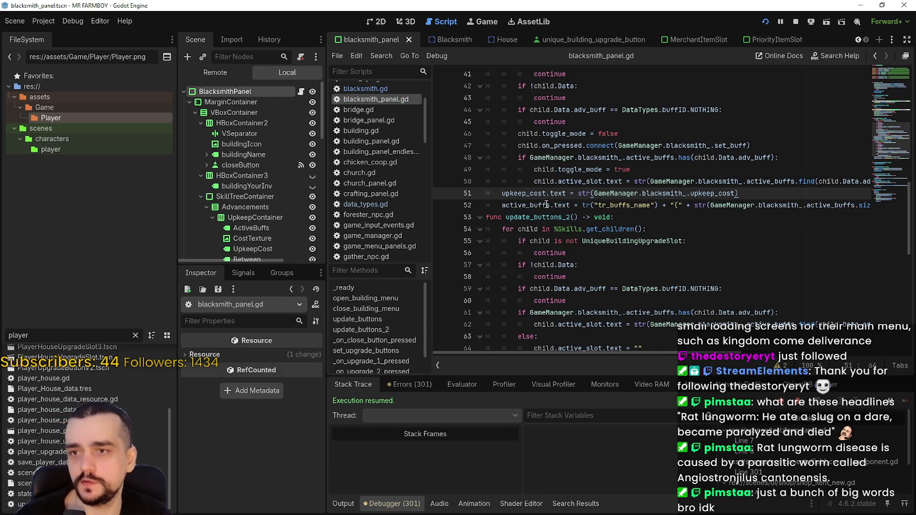
key("ctrl+f")
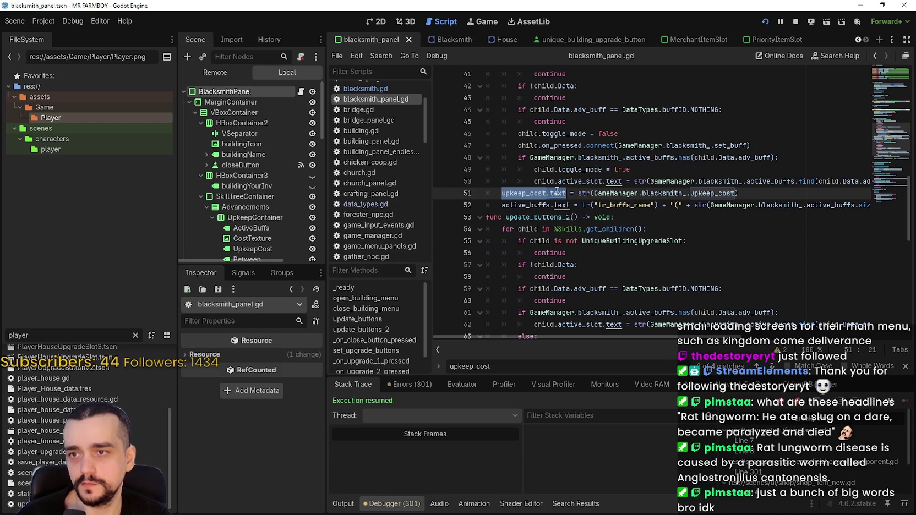
scroll(601, 231, "down", 2)
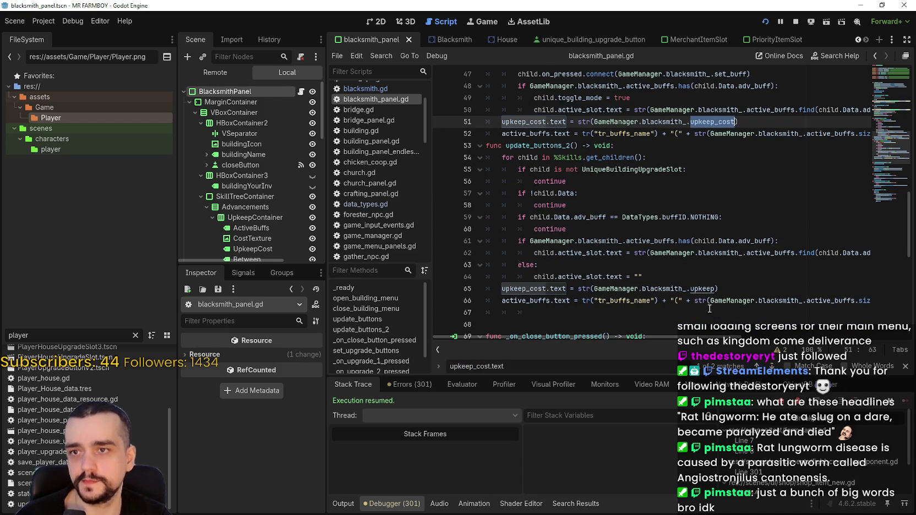
left_click(697, 289)
key("ctrl+v")
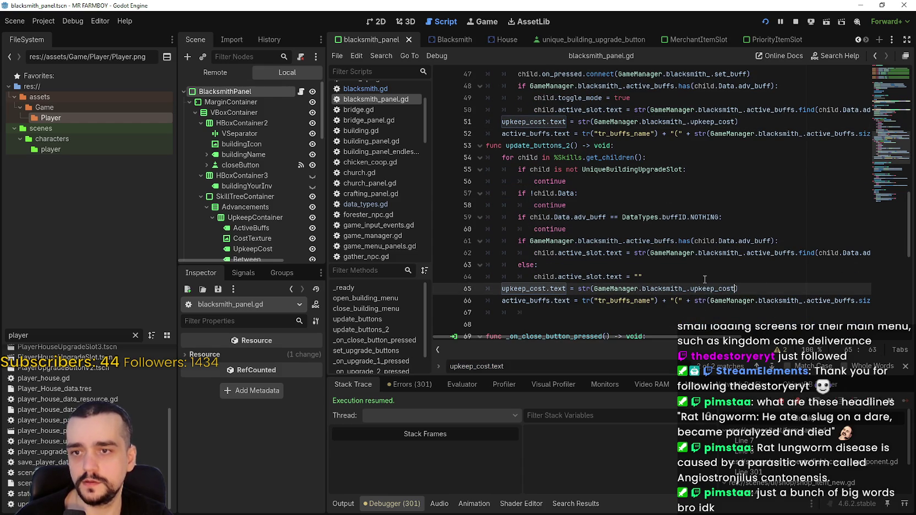
left_click(705, 278)
key("ctrl+s")
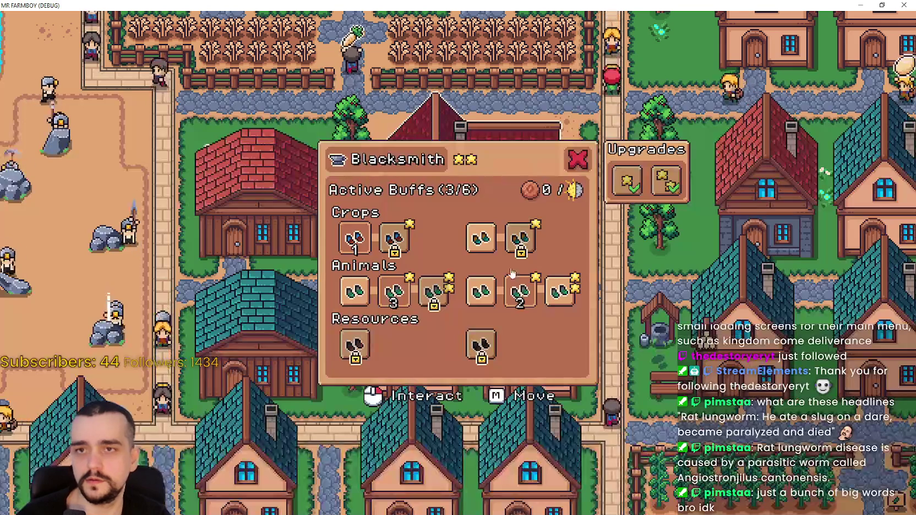
Step: Toggle the Animals and Crops buffs off and on, seeing upkeep drop to -2000, then return
left_click(393, 308)
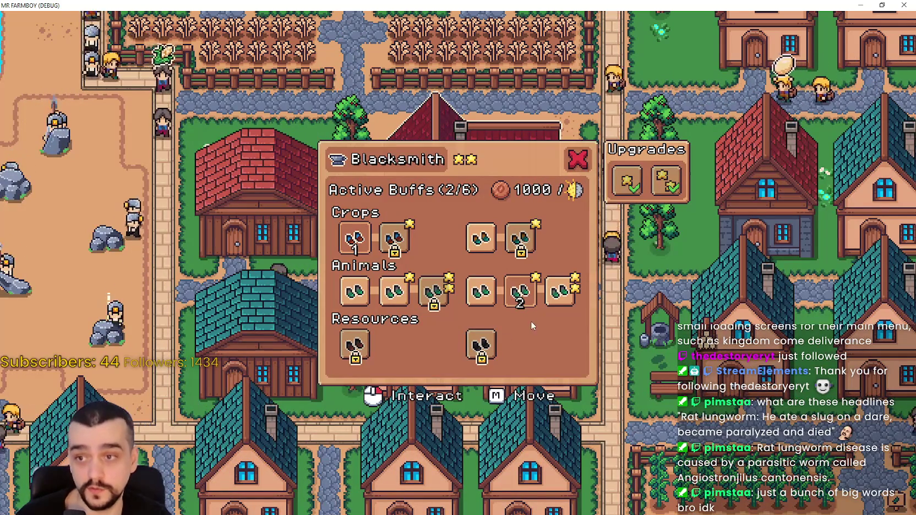
left_click(524, 307)
left_click(354, 238)
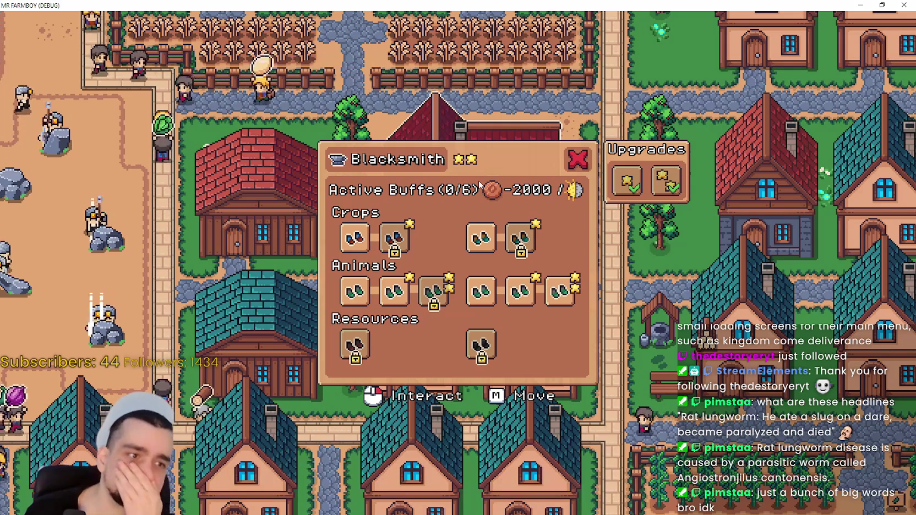
left_click(355, 238)
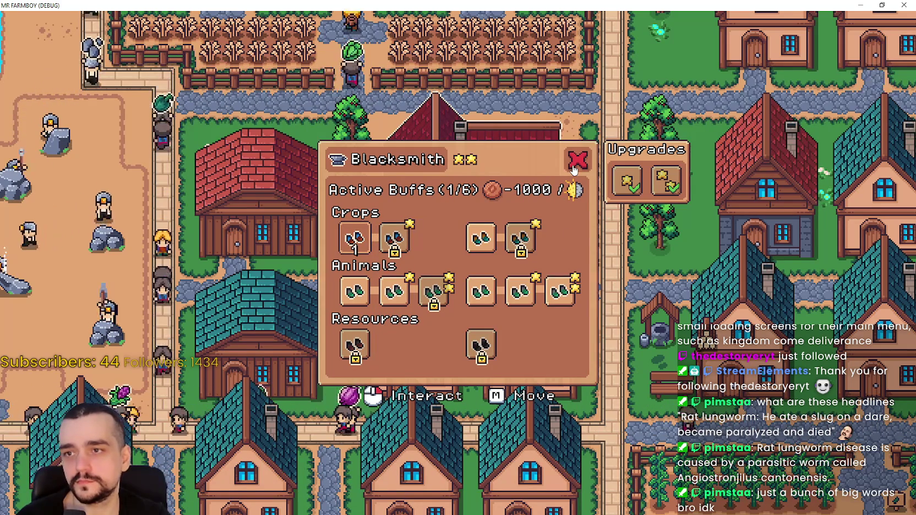
left_click(354, 238)
key("alt+Tab")
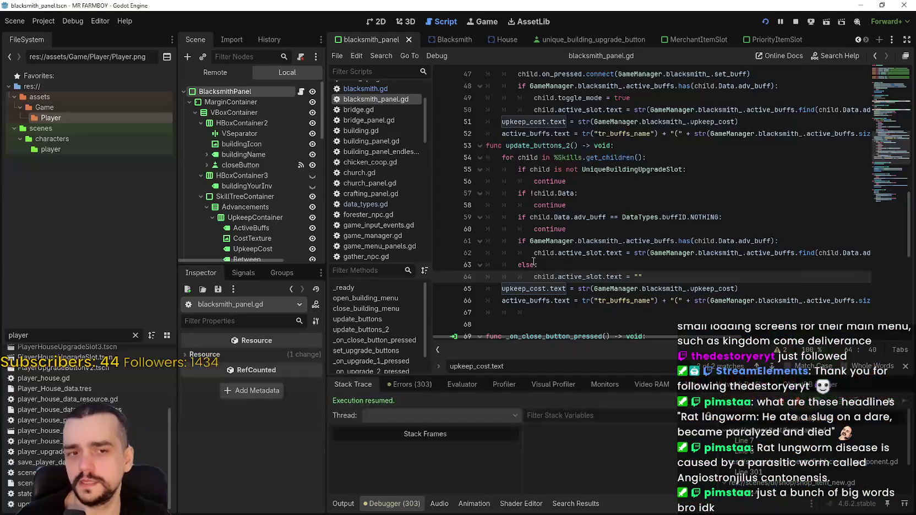
Step: Open the Blacksmith scene's blacksmith.gd script
left_click(551, 208)
left_click(592, 187)
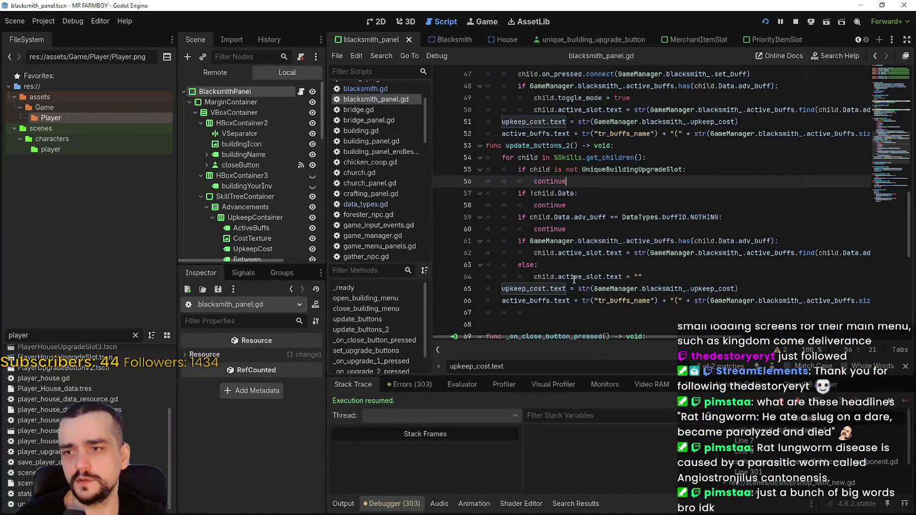
scroll(574, 282, "up", 2)
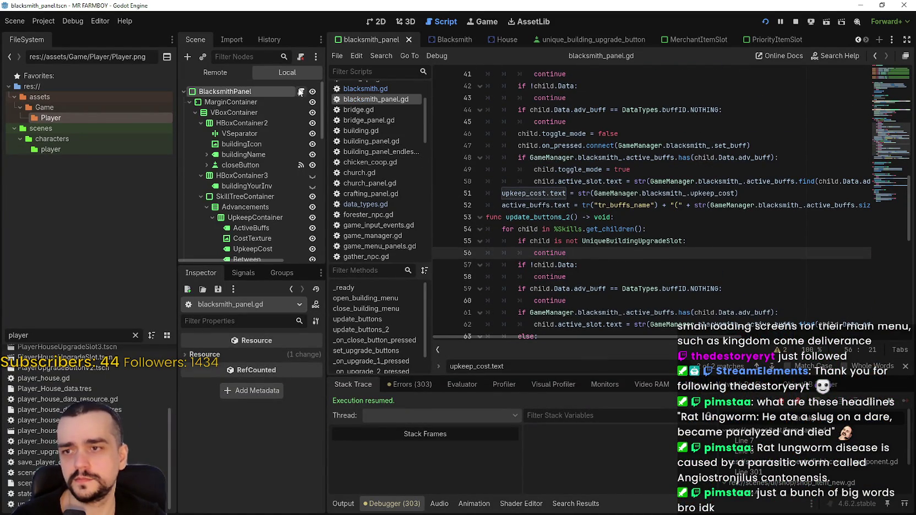
scroll(513, 82, "down", 3)
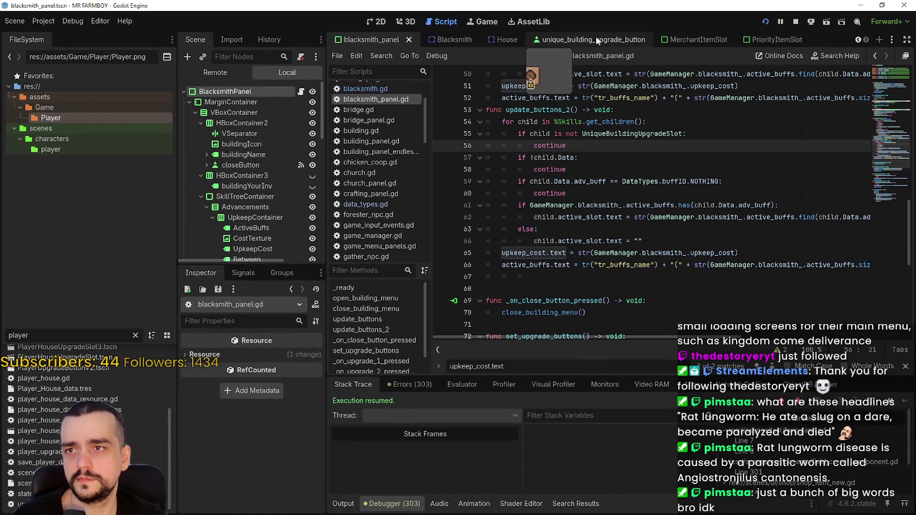
left_click(446, 37)
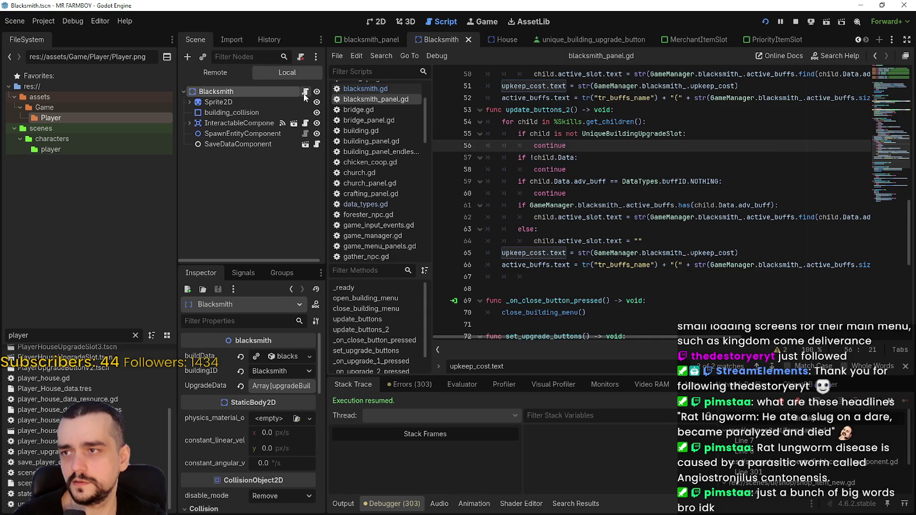
left_click(305, 92)
Step: Complete the clamp as upkeep_cost = 0 under 'if upkeep_cost <= 0:', save, and relaunch
scroll(589, 240, "down", 5)
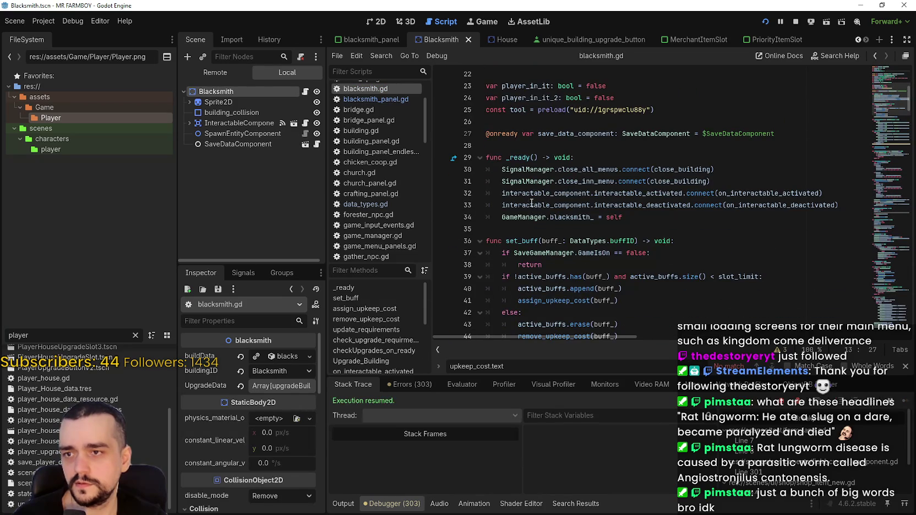
scroll(532, 206, "down", 8)
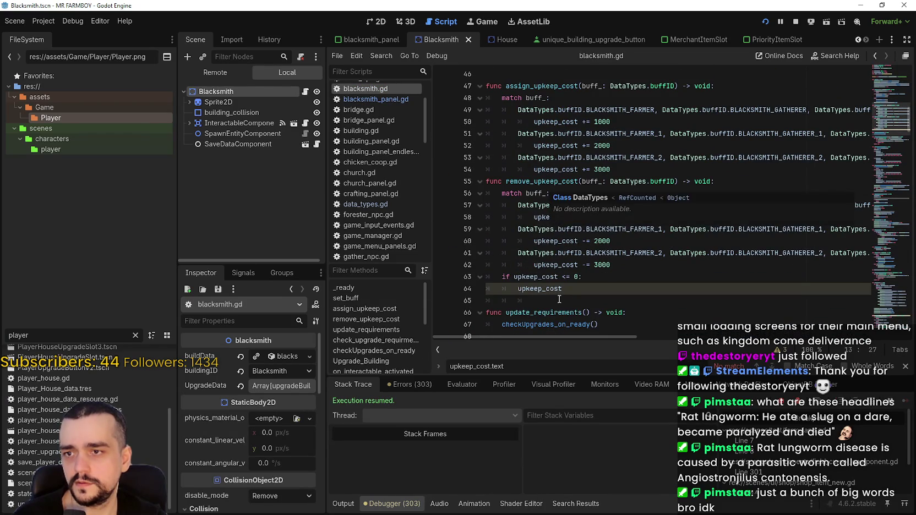
scroll(565, 296, "up", 6)
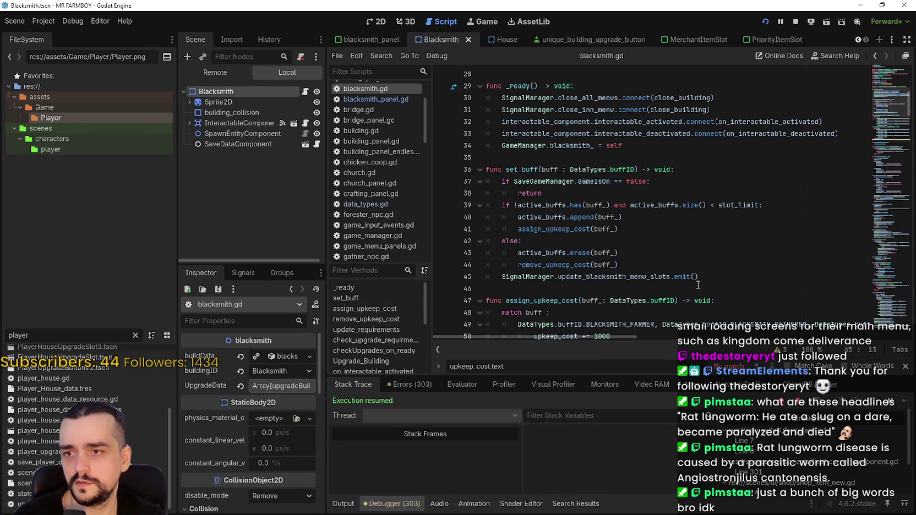
scroll(595, 273, "down", 5)
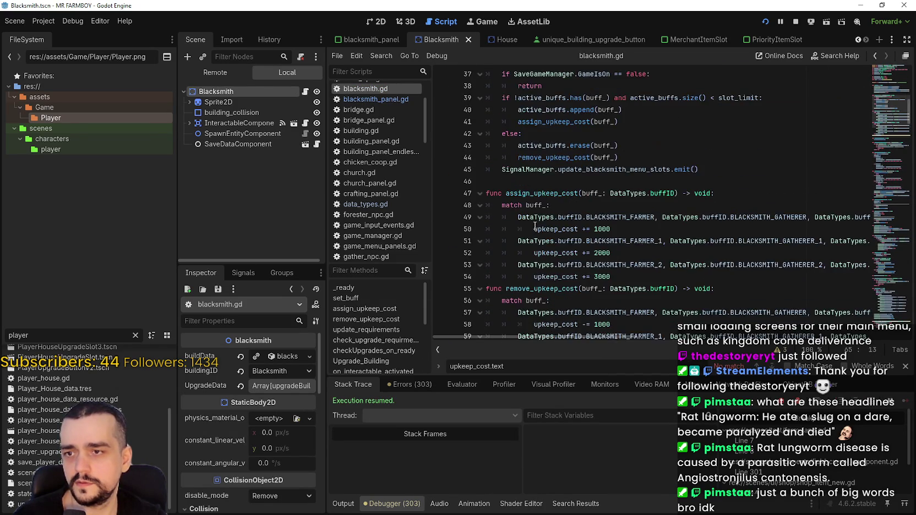
scroll(563, 235, "down", 1)
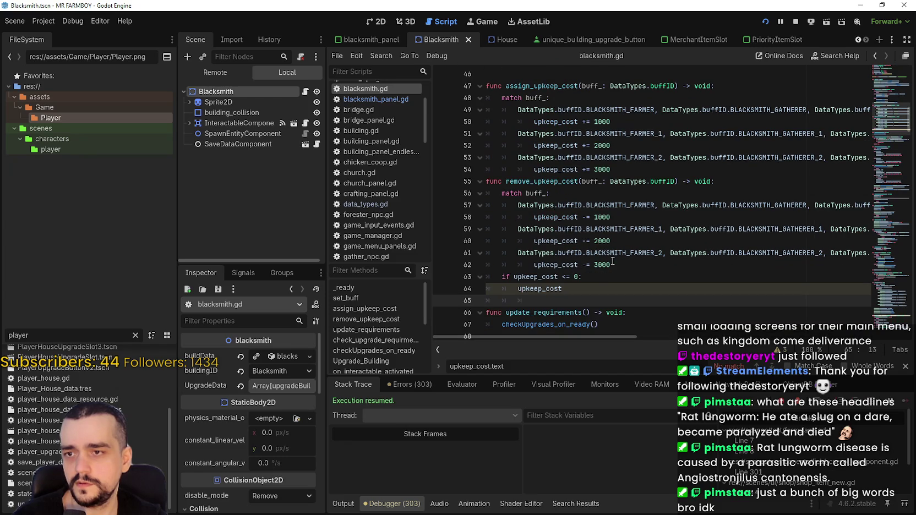
left_click_drag(589, 289, 485, 276)
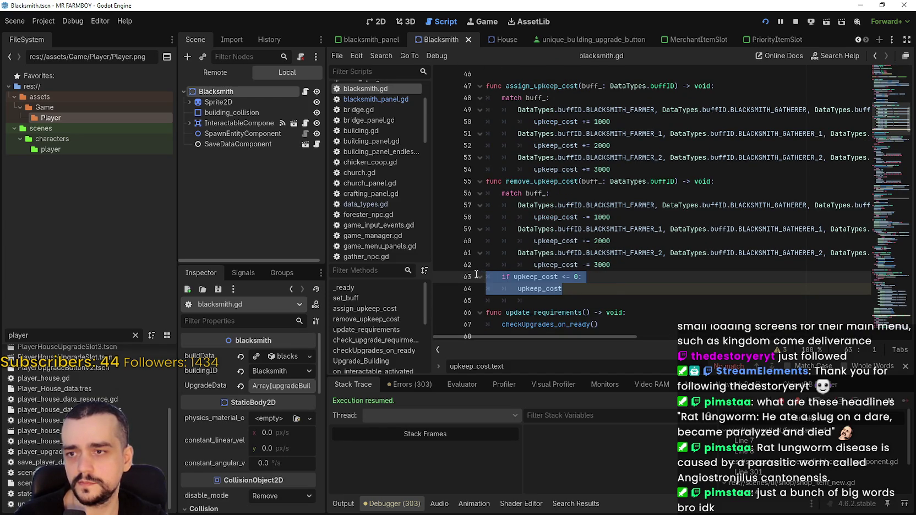
left_click(566, 288)
scroll(672, 282, "down", 2)
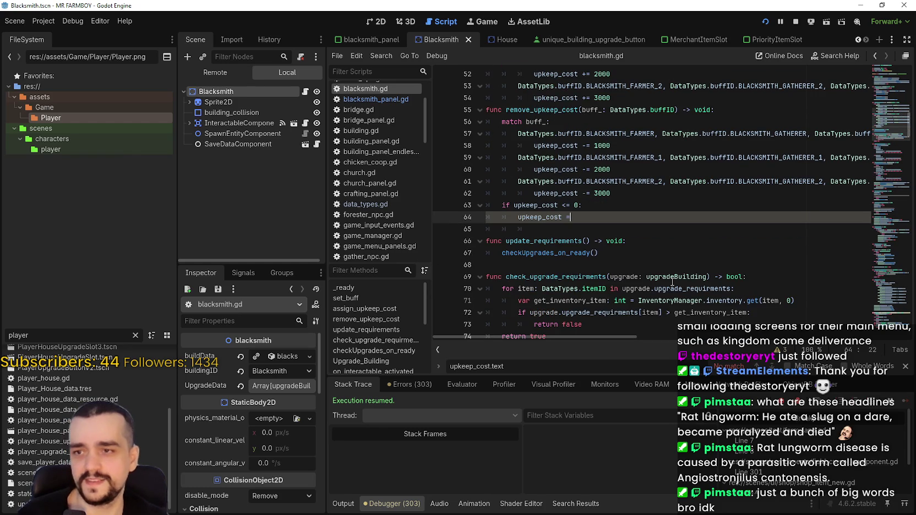
key("ctrl+s")
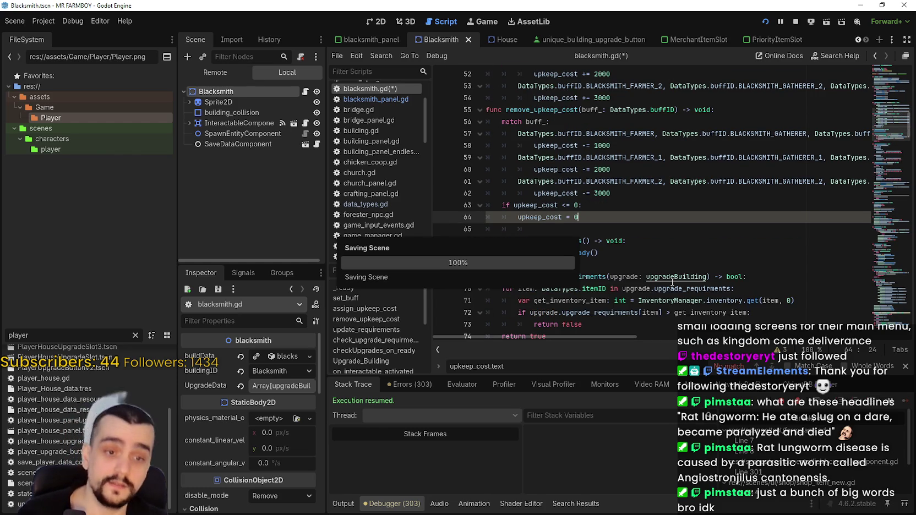
key("alt+Tab")
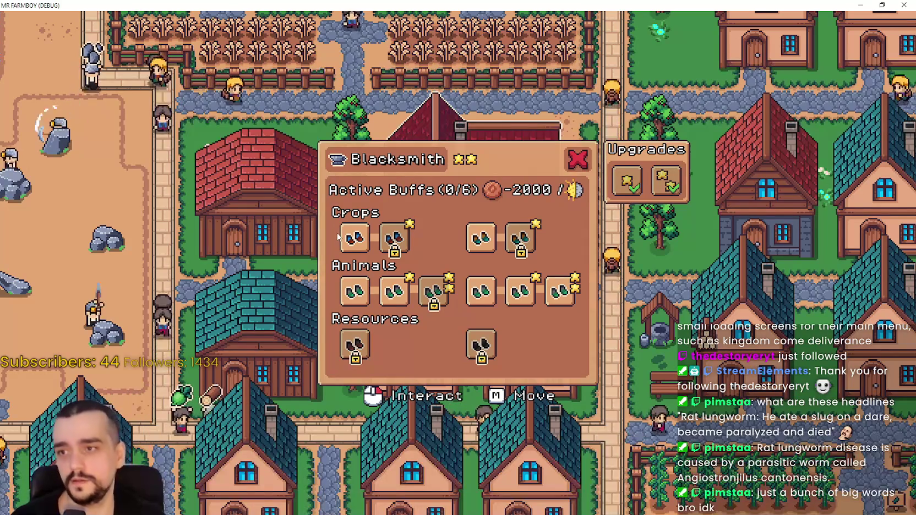
Step: Activate the Crops, Animals and Resources buffs until all six are on, upkeep 16000
left_click(355, 238)
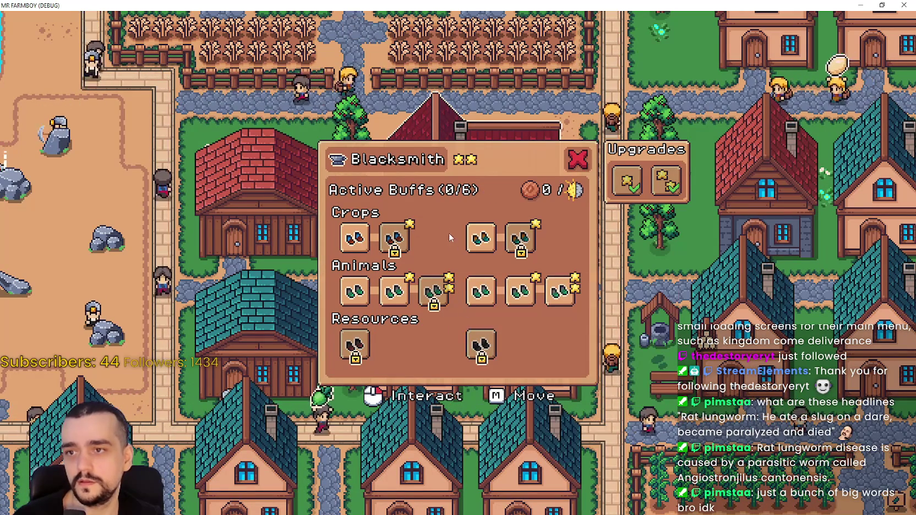
left_click(355, 238)
left_click(403, 301)
left_click(520, 291)
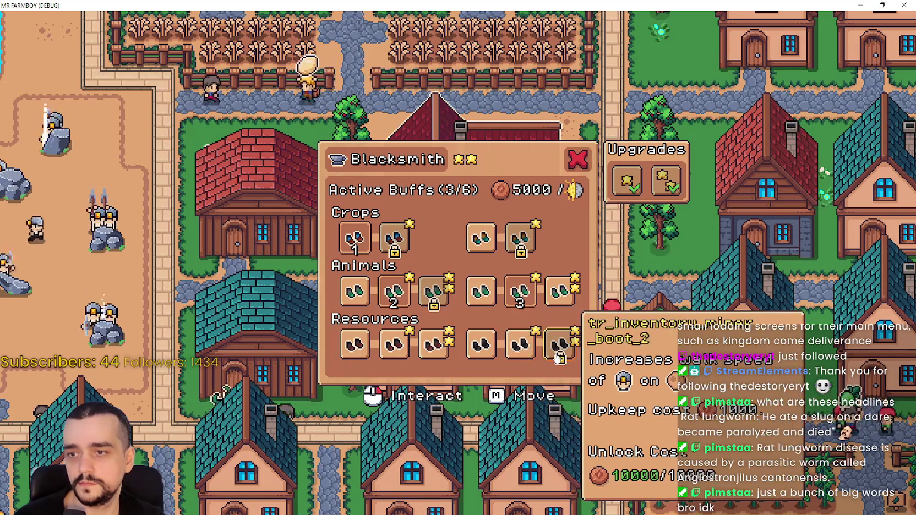
left_click(480, 238)
left_click(562, 239)
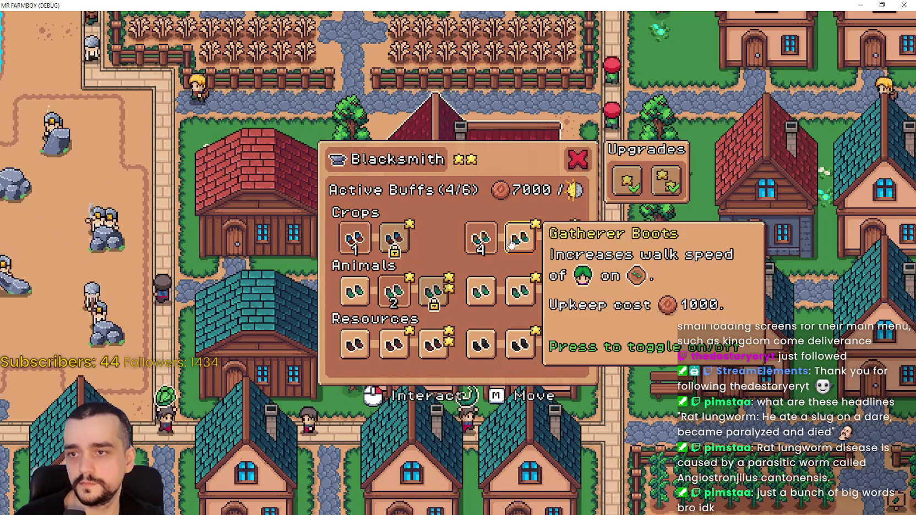
left_click(575, 344)
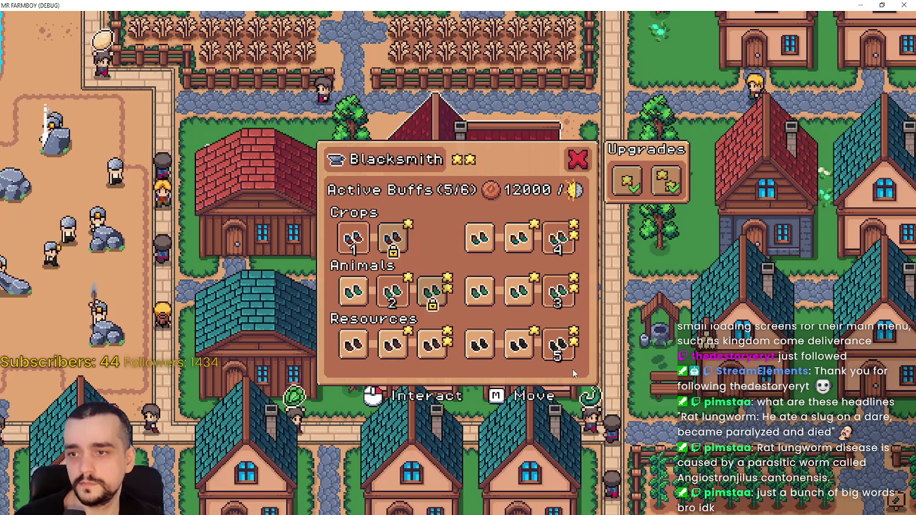
left_click(430, 344)
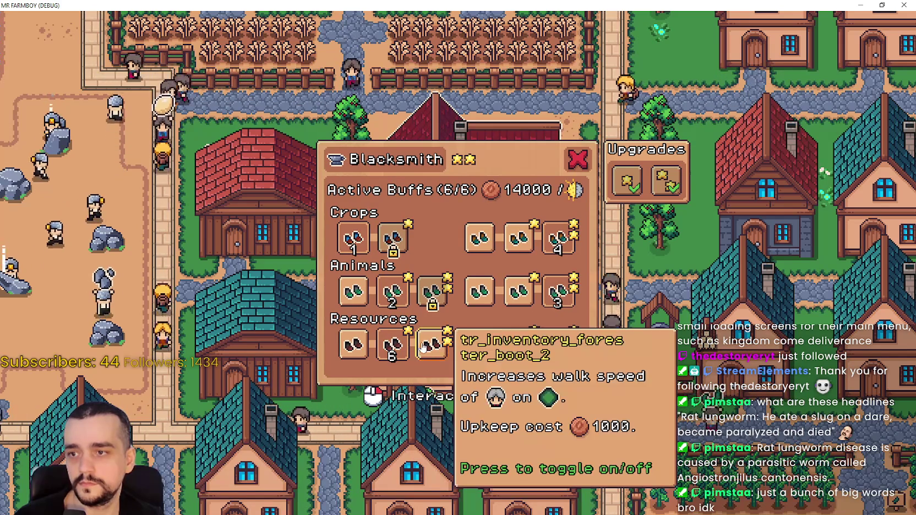
left_click(448, 309)
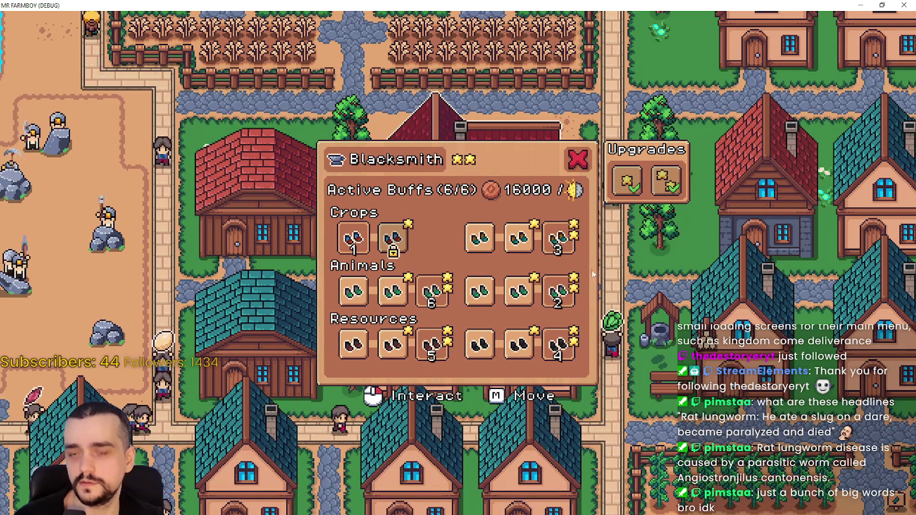
Step: Close and reopen the Blacksmith panel to check its tooltips
key("Escape")
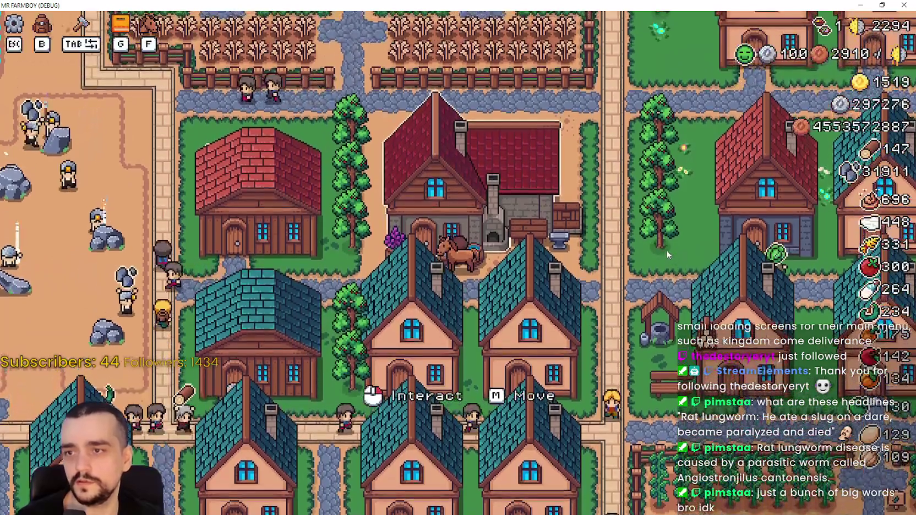
left_click(666, 250)
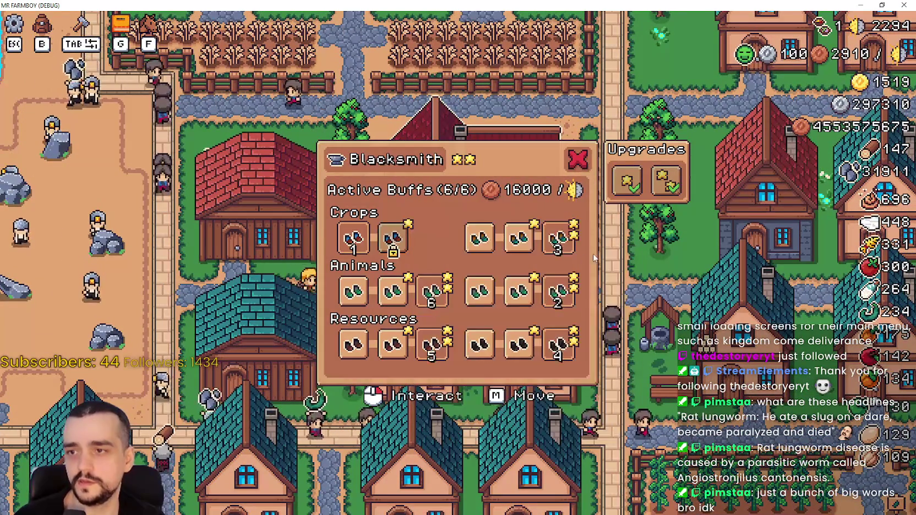
left_click(626, 181)
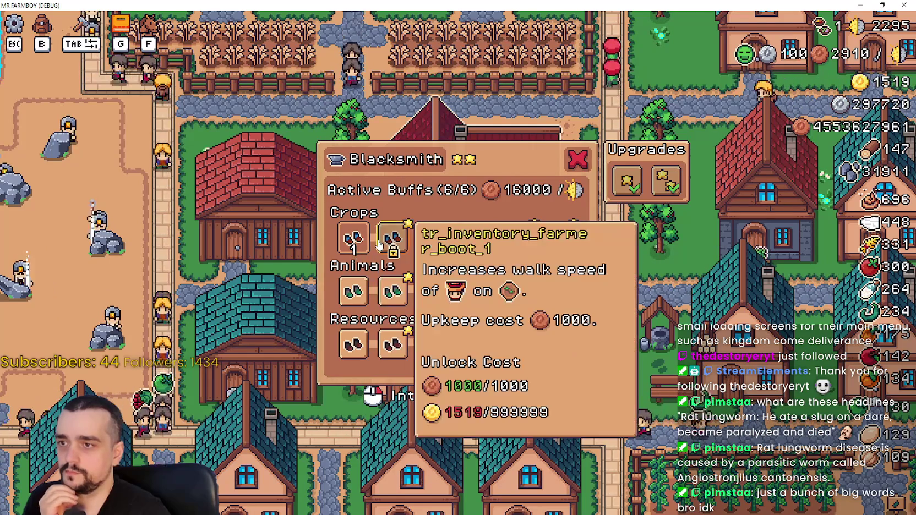
Step: Close the Blacksmith panel and switch the game language to Français in Options > Game > Languages
left_click(587, 161)
key("Escape")
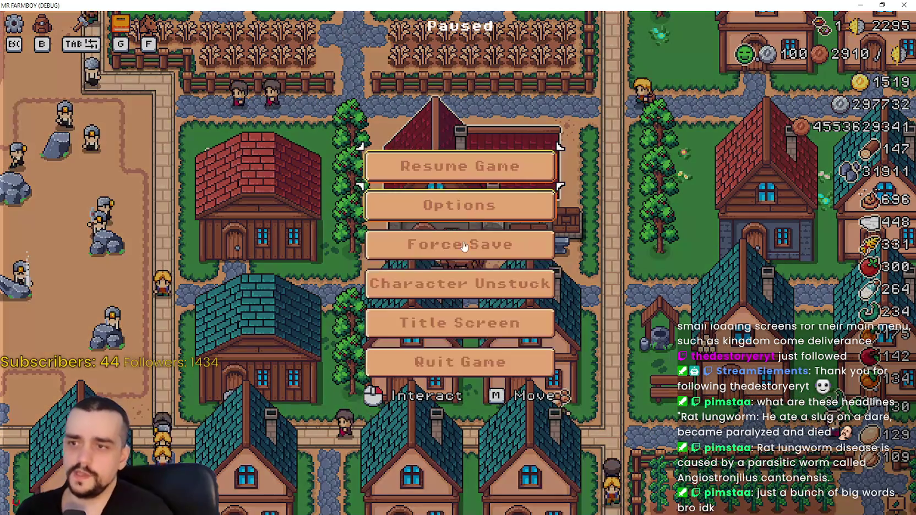
left_click(453, 220)
left_click(196, 120)
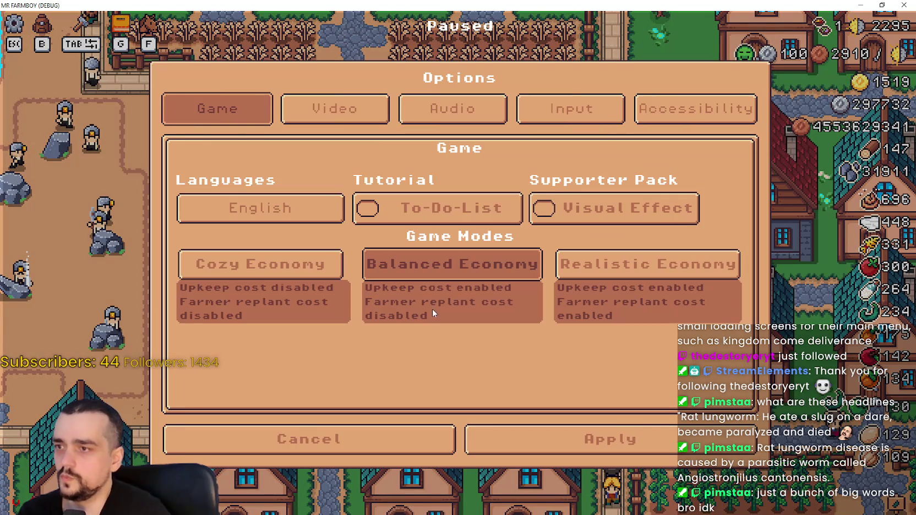
left_click(314, 201)
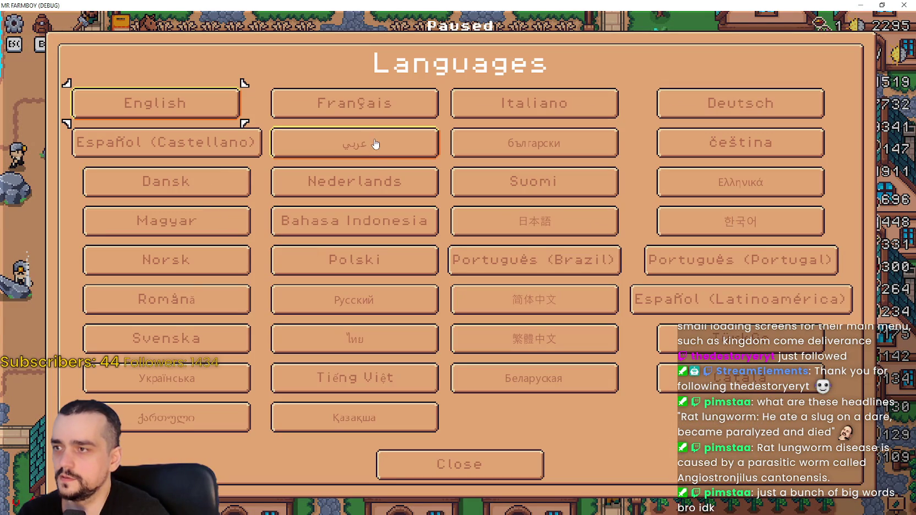
left_click(413, 113)
left_click(573, 436)
left_click(515, 171)
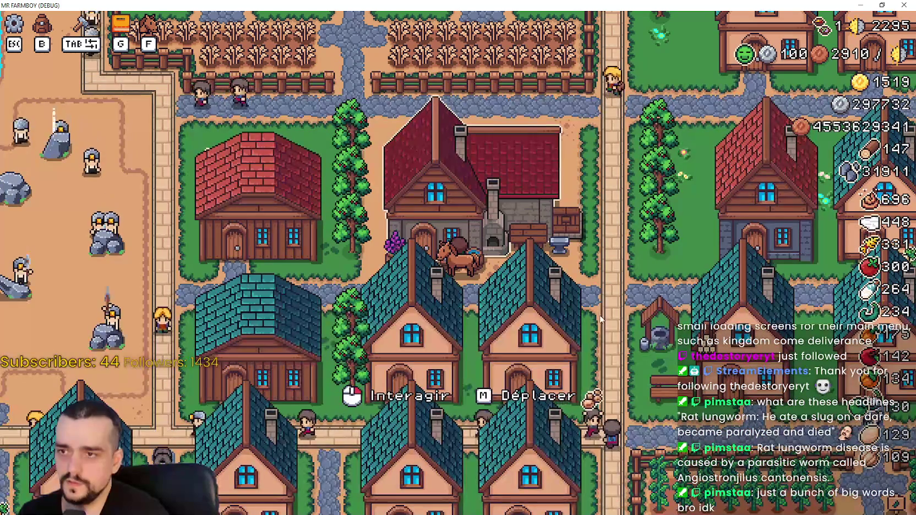
Step: Reopen the Blacksmith buffs panel to check its tooltips in French
left_click(602, 320)
mouse_move(392, 252)
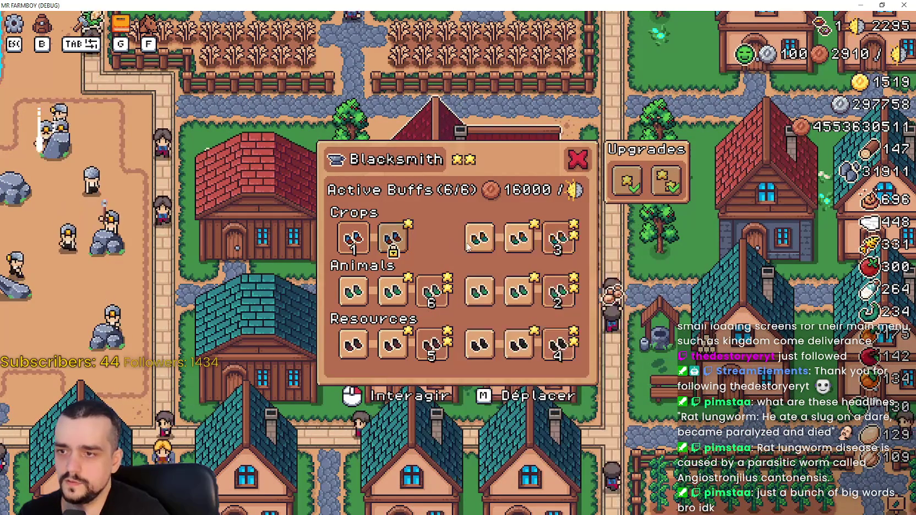
mouse_move(519, 285)
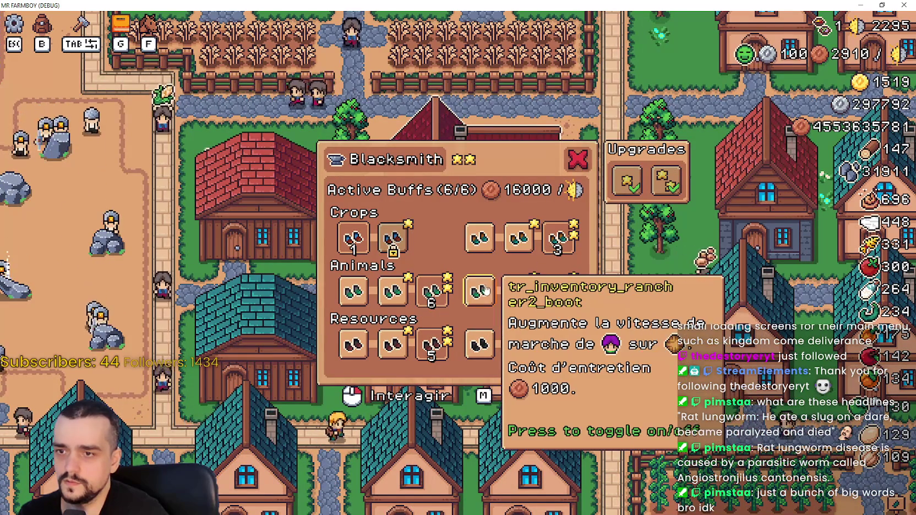
key("Escape")
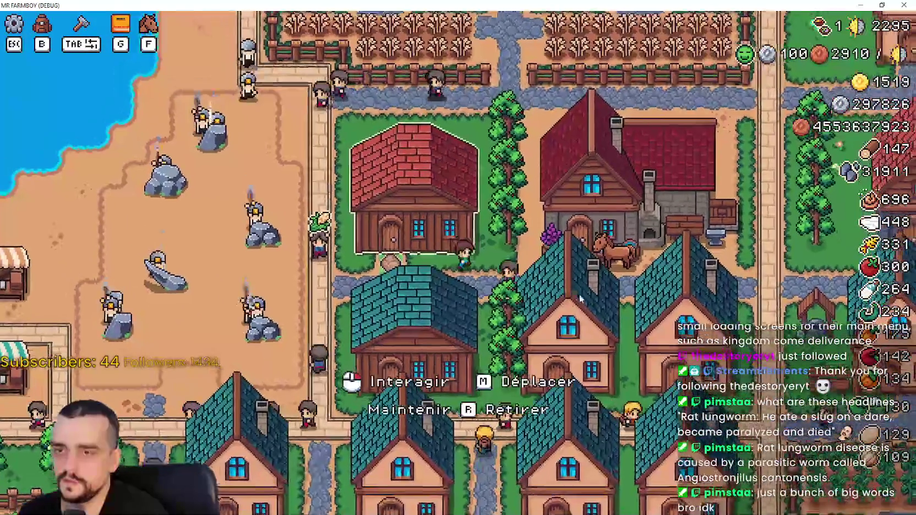
Step: Walk to a house, open the Maison panel to check its worker-slot tooltips, then return to the editor
key("s")
key("d")
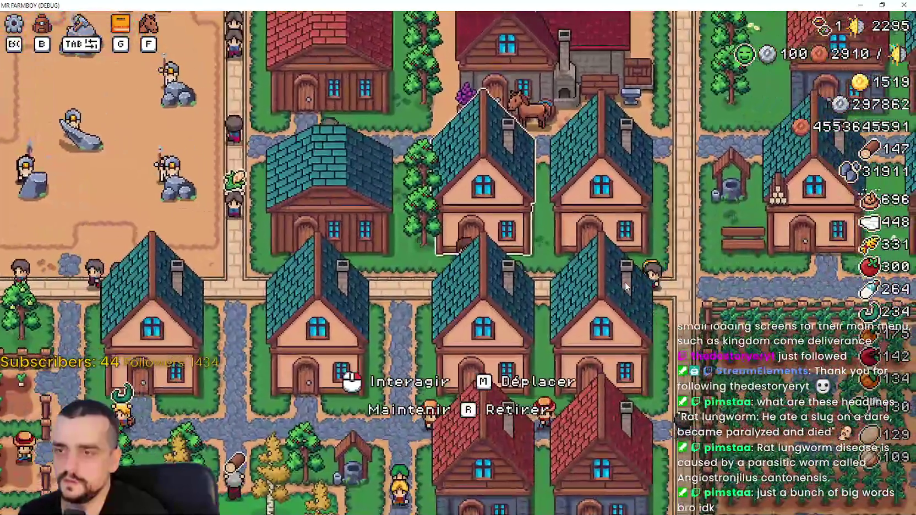
left_click(626, 286)
mouse_move(473, 165)
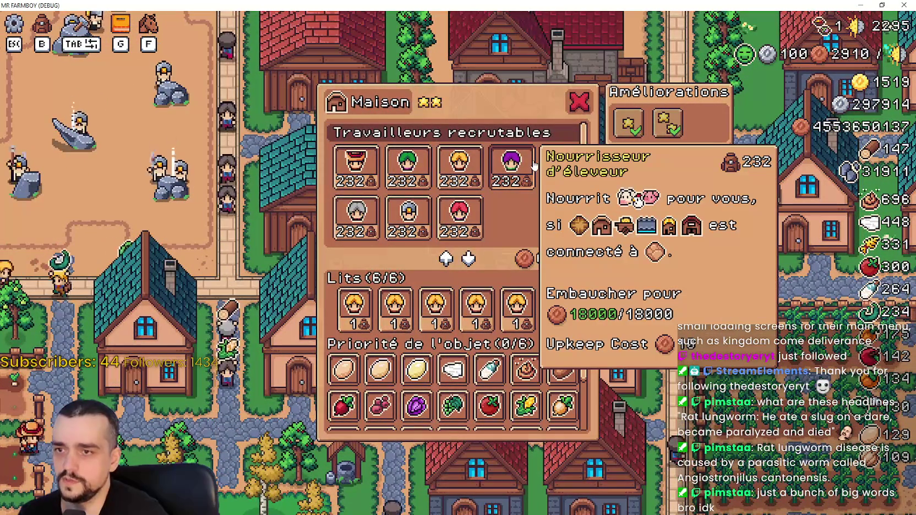
mouse_move(372, 310)
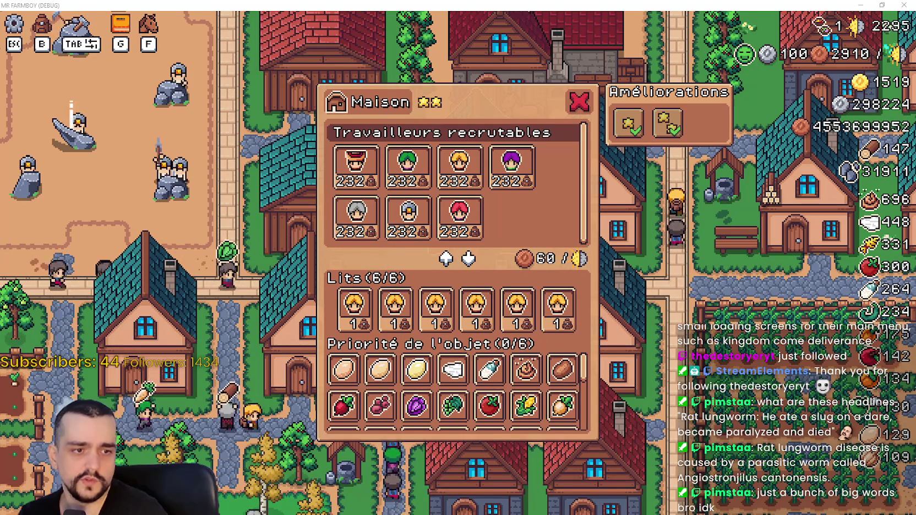
key("alt+Tab")
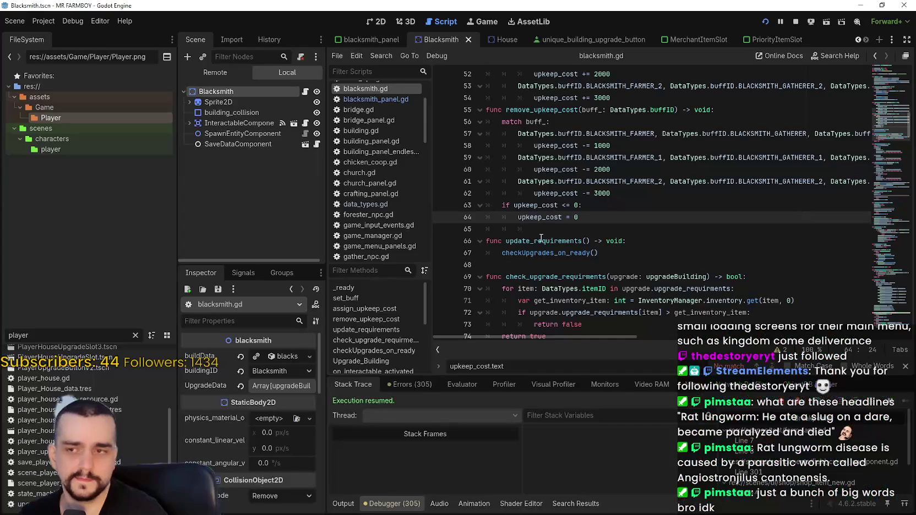
Step: Search all project files for 'Upkeep Cost' and open tooltip_component_test.gd at the line 202 match
key("ctrl+shift+f")
type("Upkeep Cost")
key("Return")
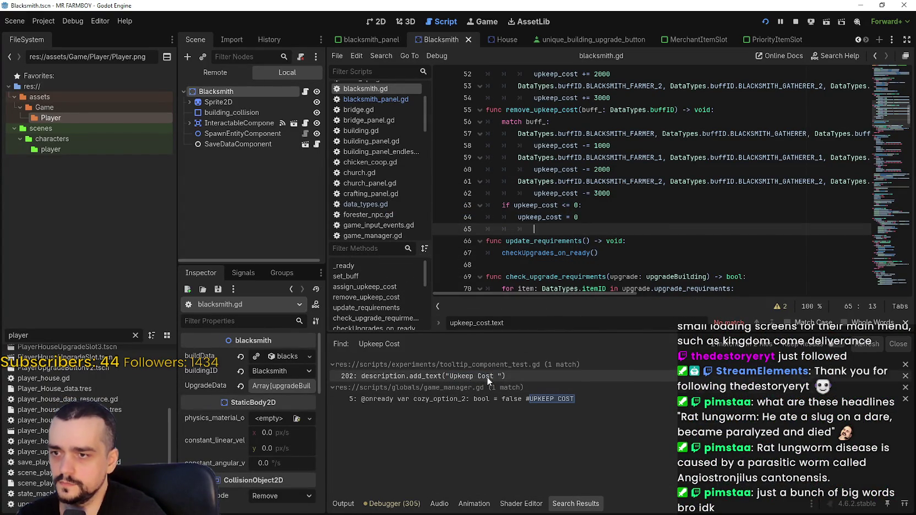
left_click(487, 378)
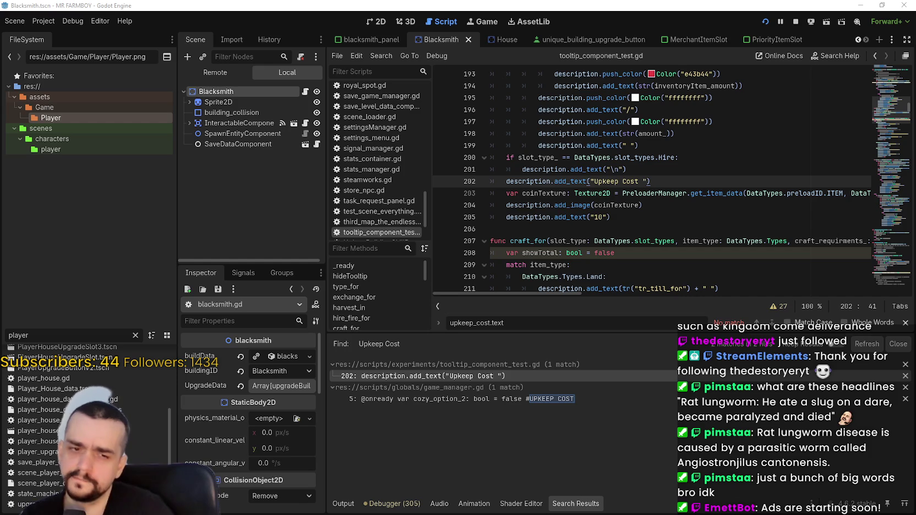
left_click(650, 218)
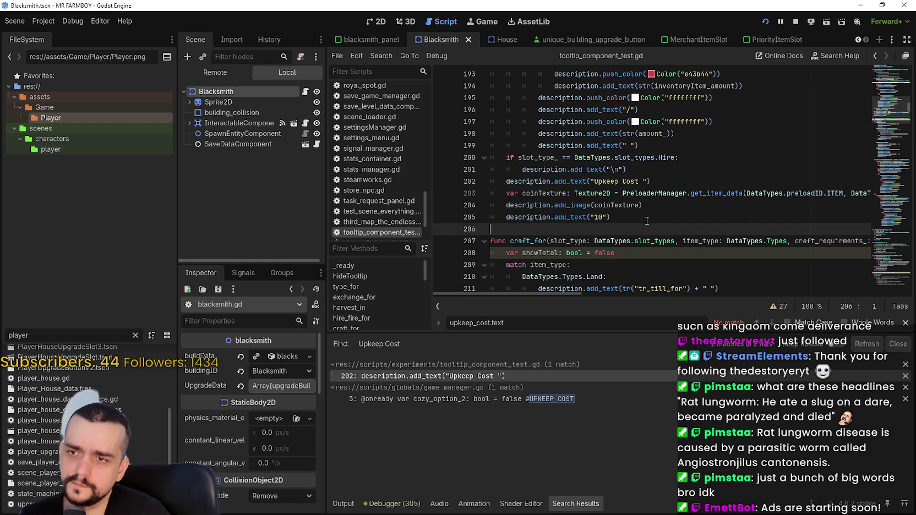
Step: Locate the hard-coded 'Upkeep Cost' string on line 202 of the hire tooltip
scroll(648, 220, "down", 2)
scroll(758, 261, "up", 2)
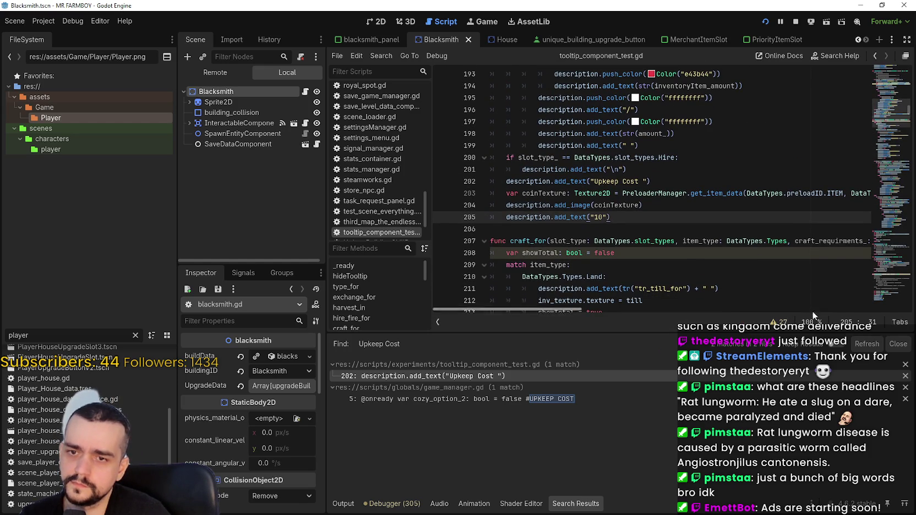
mouse_move(501, 310)
left_mouse_down()
mouse_move(594, 310)
mouse_move(485, 283)
left_mouse_up()
scroll(626, 218, "up", 1)
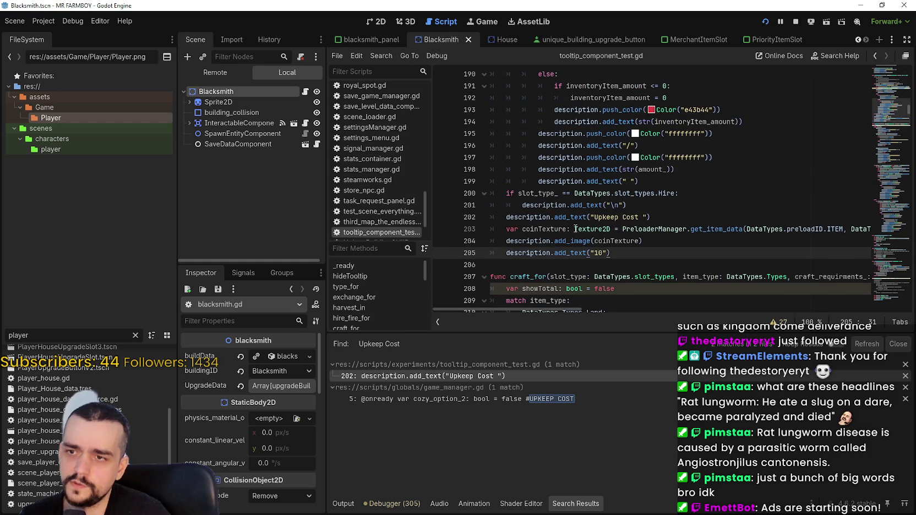
double_click(610, 241)
left_click_drag(594, 217, 639, 217)
left_click(642, 254)
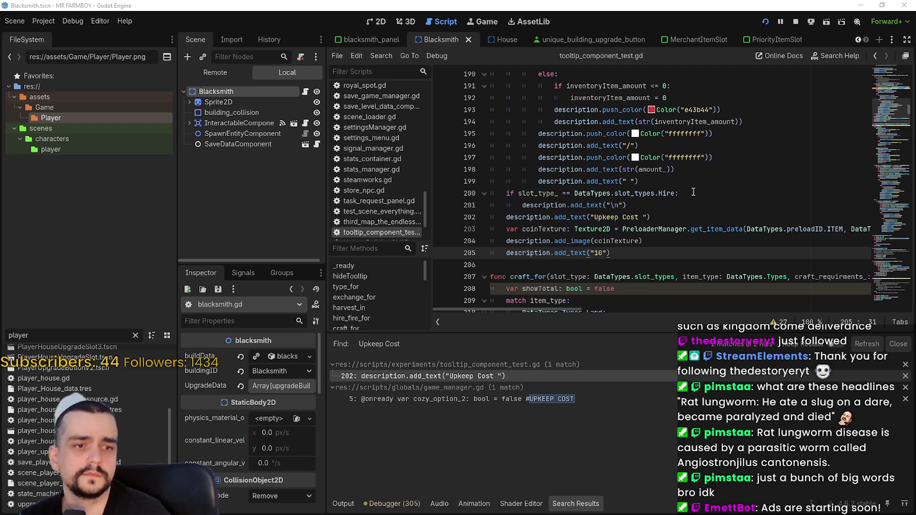
Step: Replace 'Upkeep Cost ' on line 202 with tr("tr_menu_upkeep_cost") and save the script
left_click(592, 218)
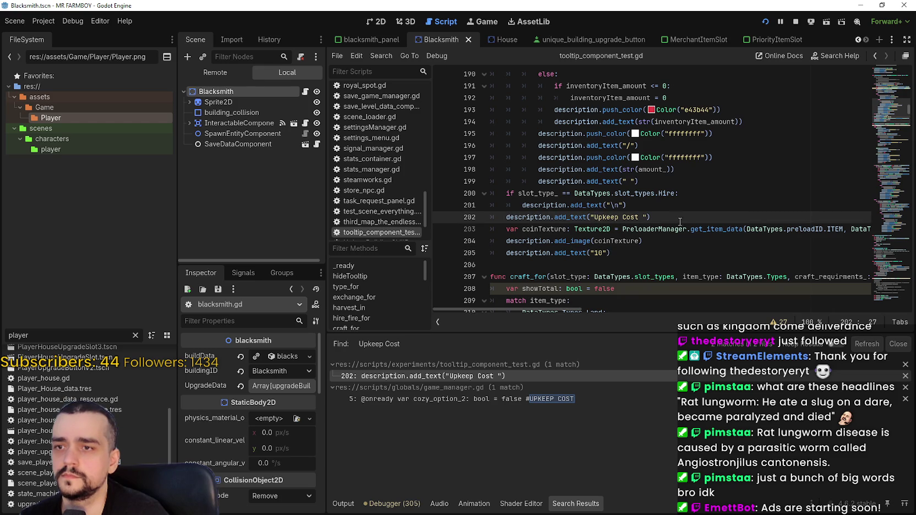
key("Right")
key("Right")
key("Right")
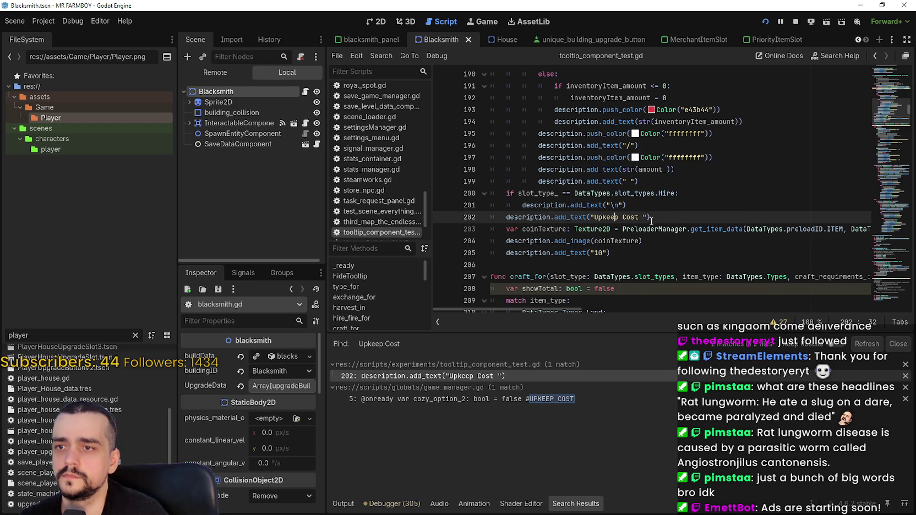
left_click_drag(646, 217, 589, 217)
type("tr(\"tr_menu_upkeep_cost")
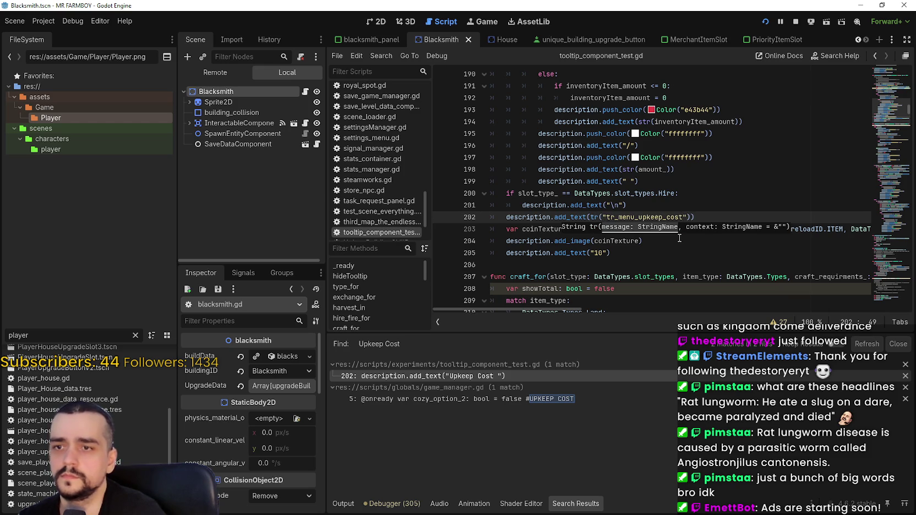
key("Up")
key("ctrl+s")
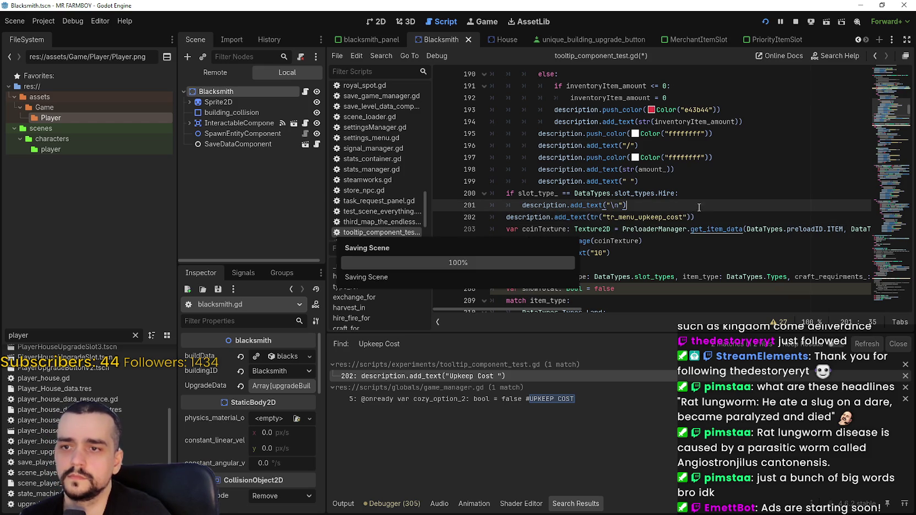
left_click(634, 254)
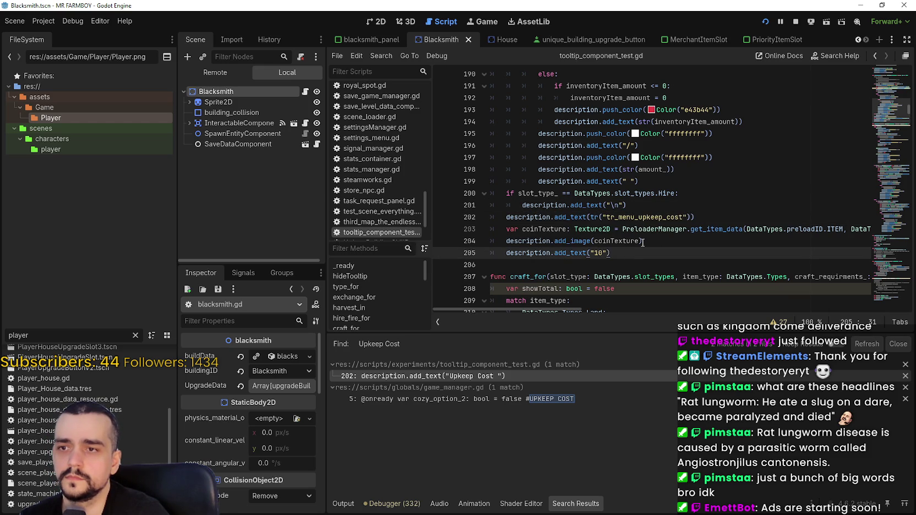
left_click(595, 242)
left_click(678, 254)
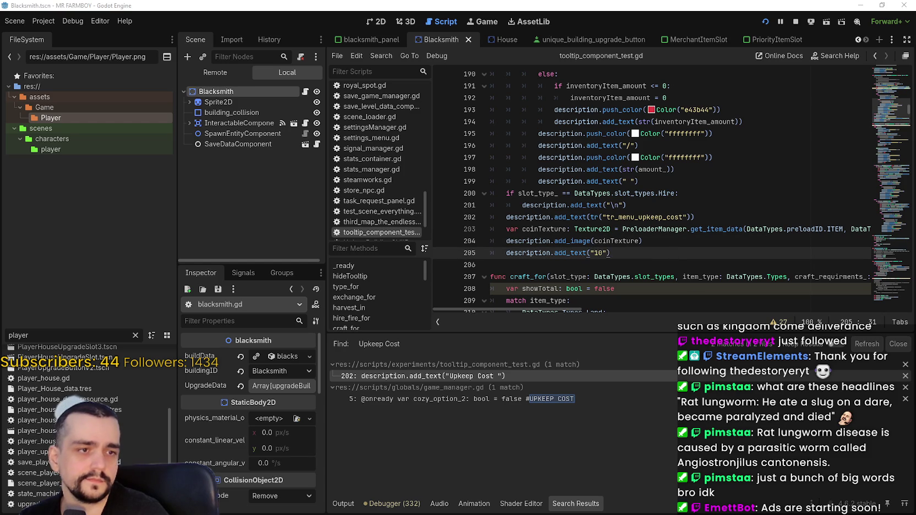
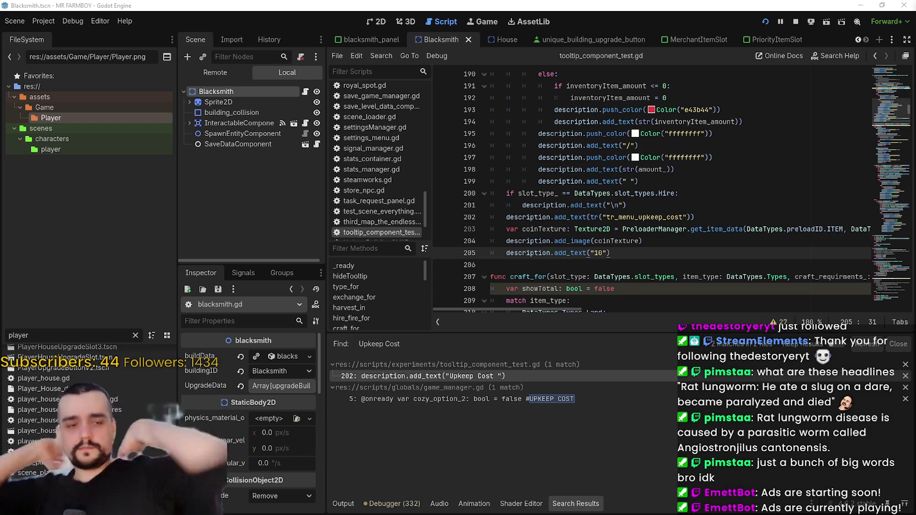
Step: Switch Mr Farmboy's language from French to English in the pause-menu Options, then resume
key("alt+Tab")
key("Escape")
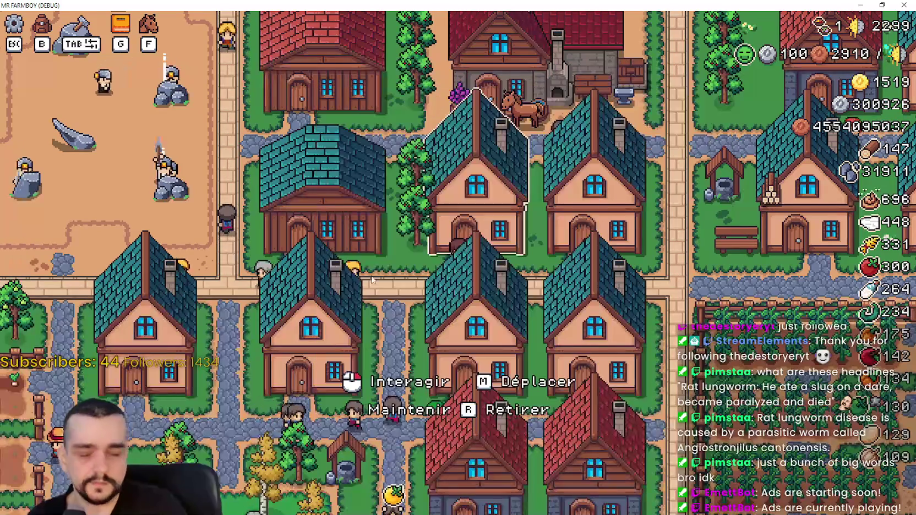
key("Escape")
left_click(428, 200)
left_click(253, 198)
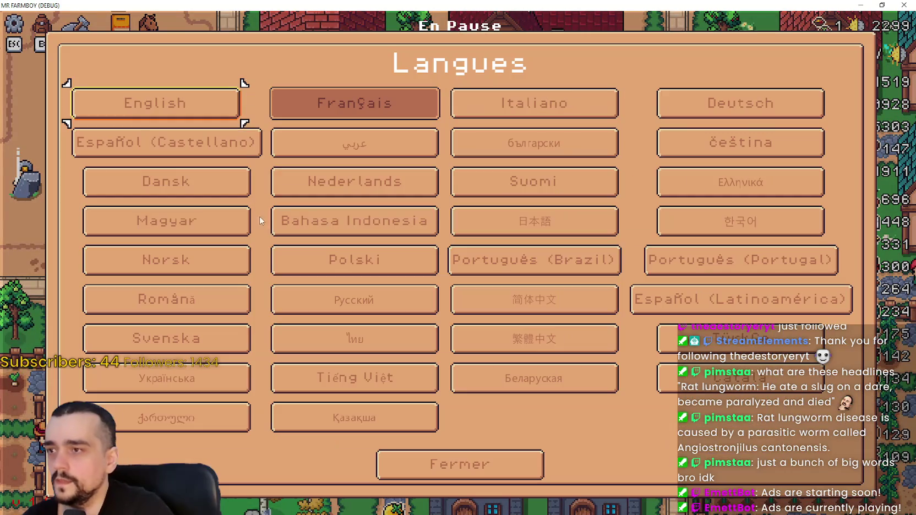
left_click(155, 103)
key("Escape")
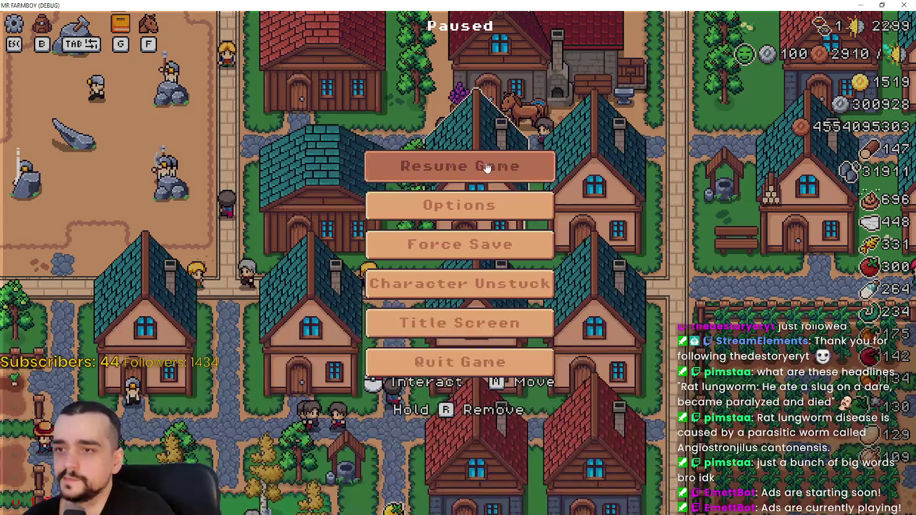
key("Escape")
Step: Glance at the blacksmith panel and advancements tree, then open the Stats & Inventory panel
key("w")
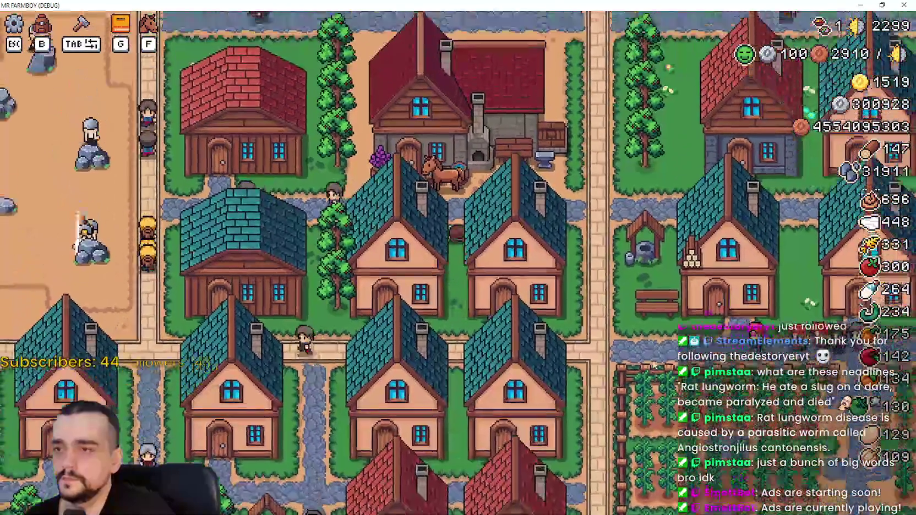
key("e")
key("Escape")
key("g")
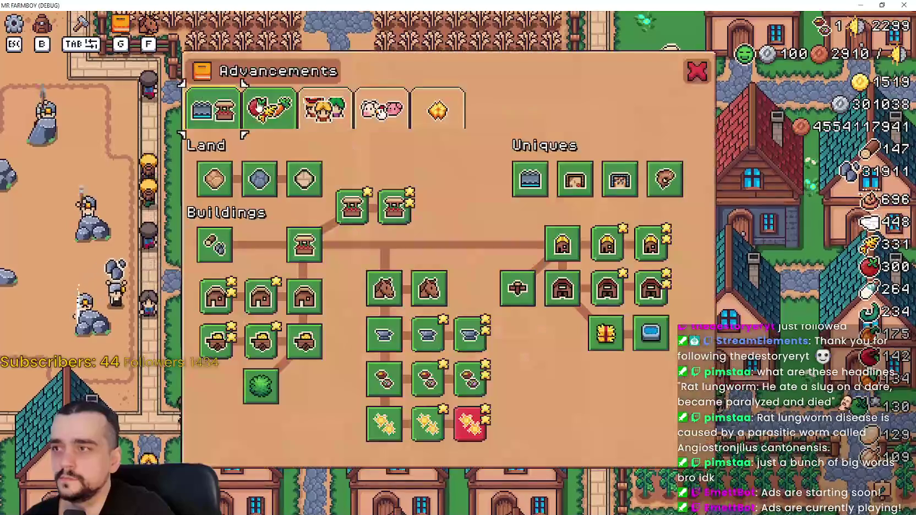
key("Escape")
key("g")
key("Escape")
key("b")
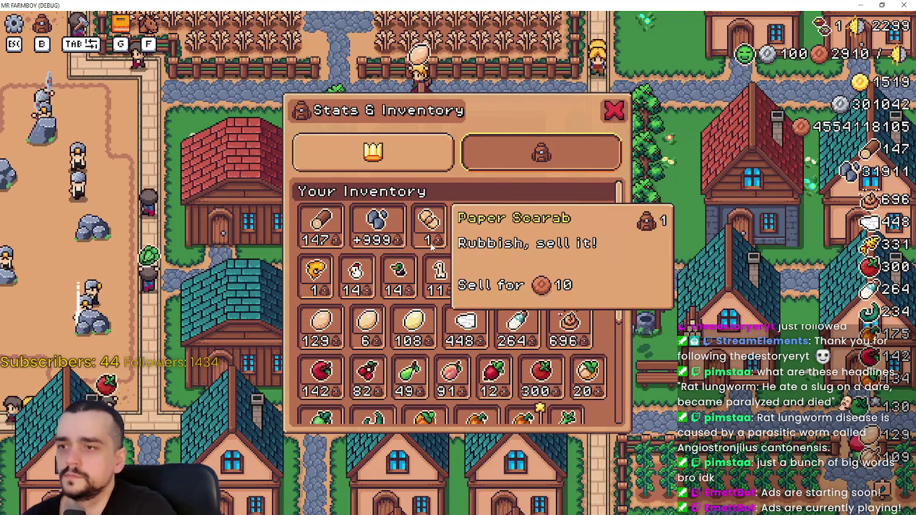
scroll(468, 248, "down", 1)
scroll(525, 294, "down", 3)
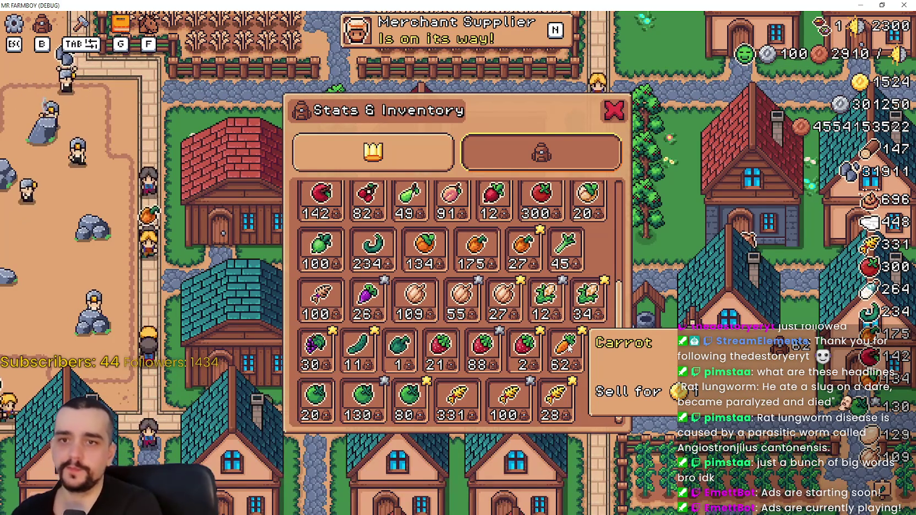
scroll(416, 305, "up", 4)
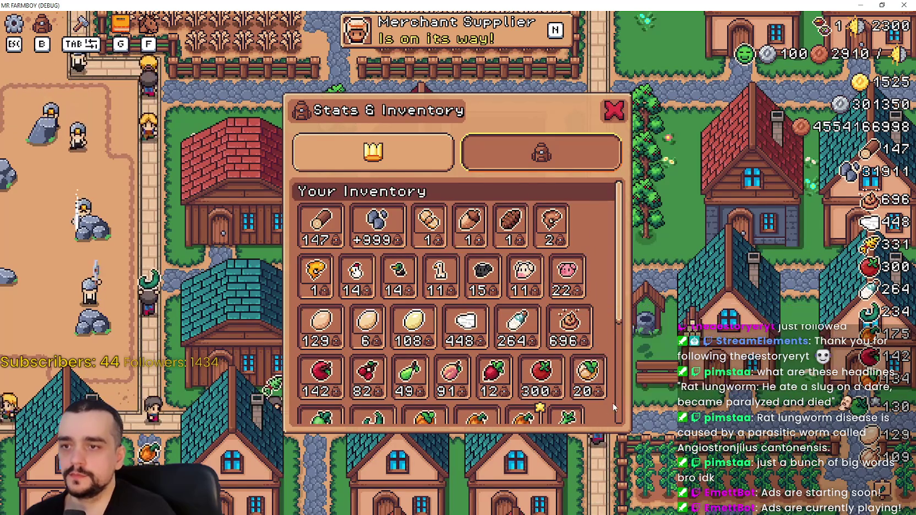
mouse_move(304, 213)
left_click(374, 152)
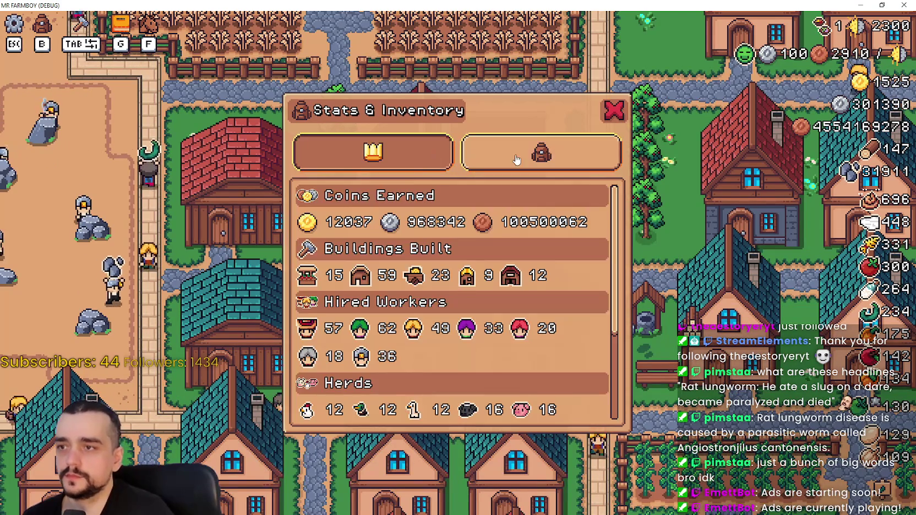
left_click(541, 152)
mouse_move(561, 226)
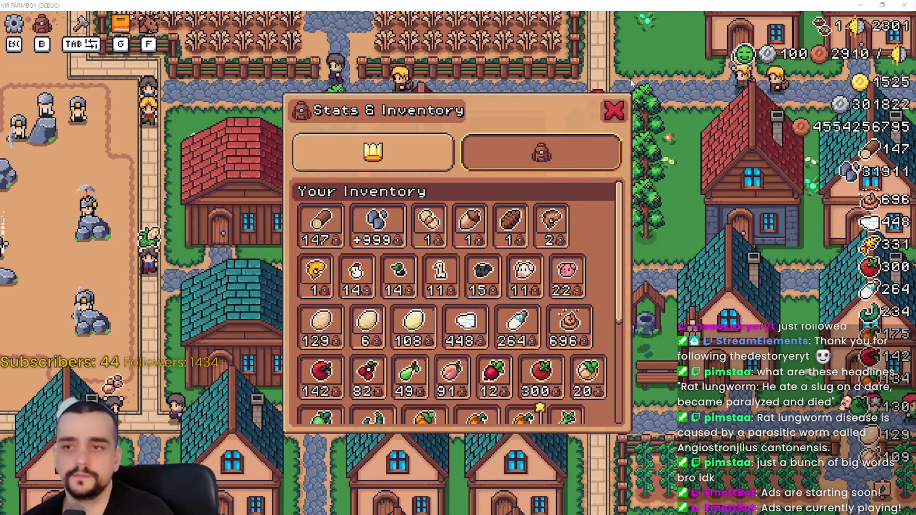
Step: Close the Stats & Inventory panel and stop the running game with F8
key("Escape")
key("super+Down")
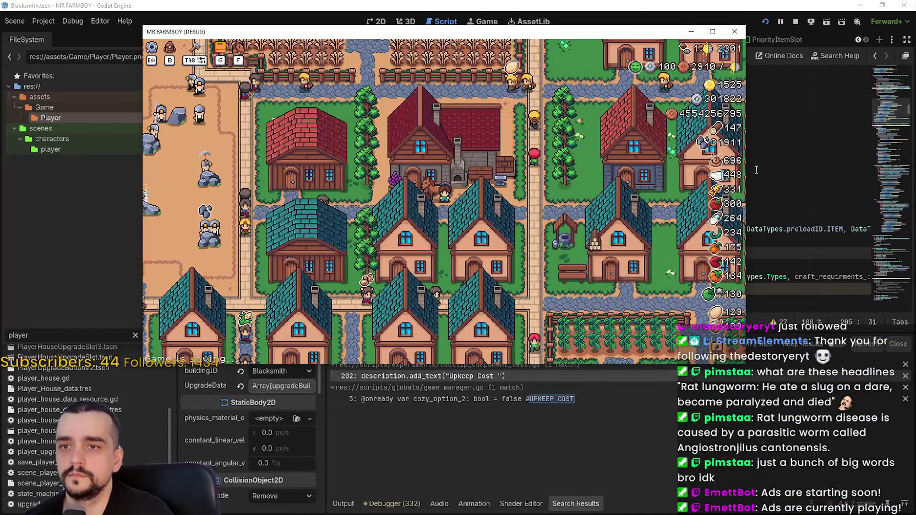
key("F8")
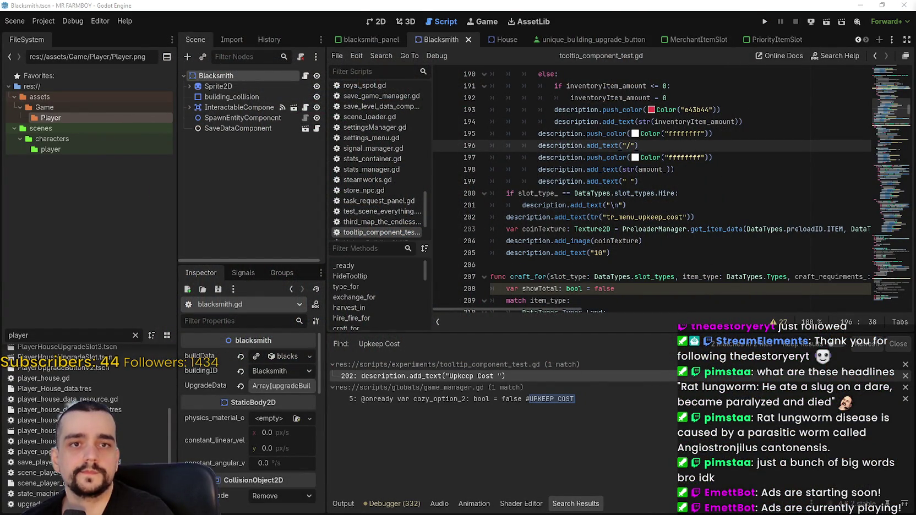
left_click(575, 158)
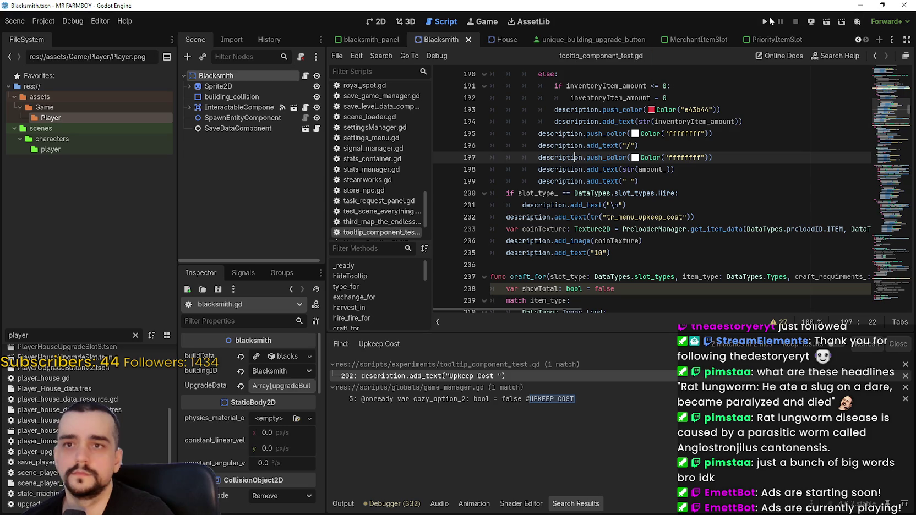
left_click(700, 265)
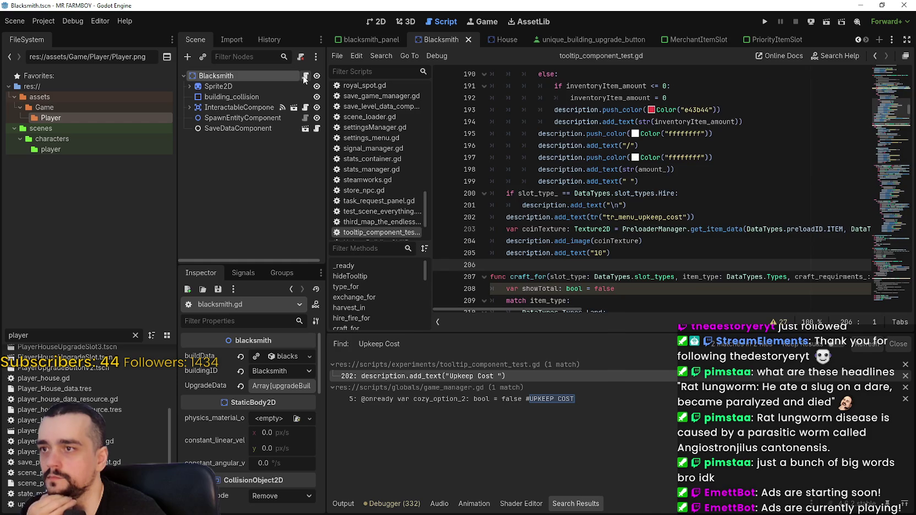
Step: Open blacksmith.gd, browse its upkeep and buff functions, and run the project again
left_click(306, 78)
left_click(614, 218)
scroll(638, 237, "up", 2)
scroll(638, 237, "down", 2)
left_click_drag(561, 229, 456, 225)
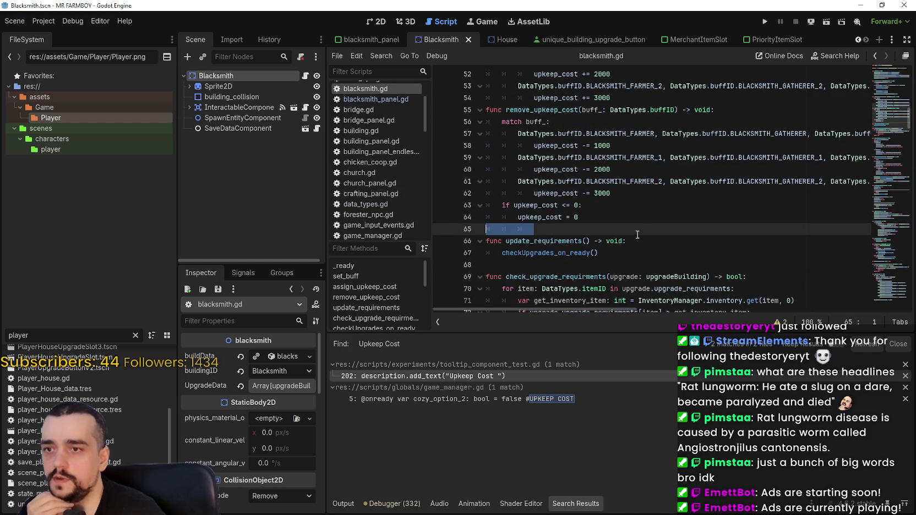
scroll(639, 232, "up", 3)
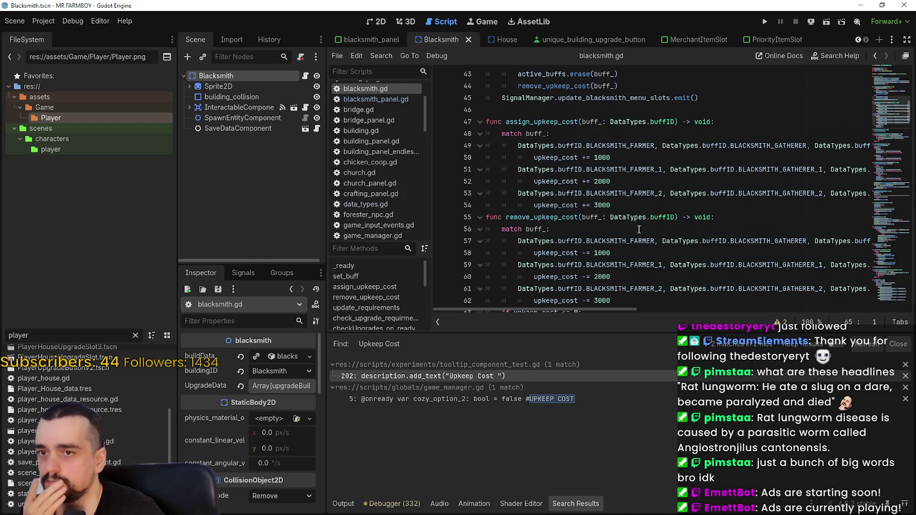
scroll(639, 229, "up", 1)
scroll(638, 226, "up", 2)
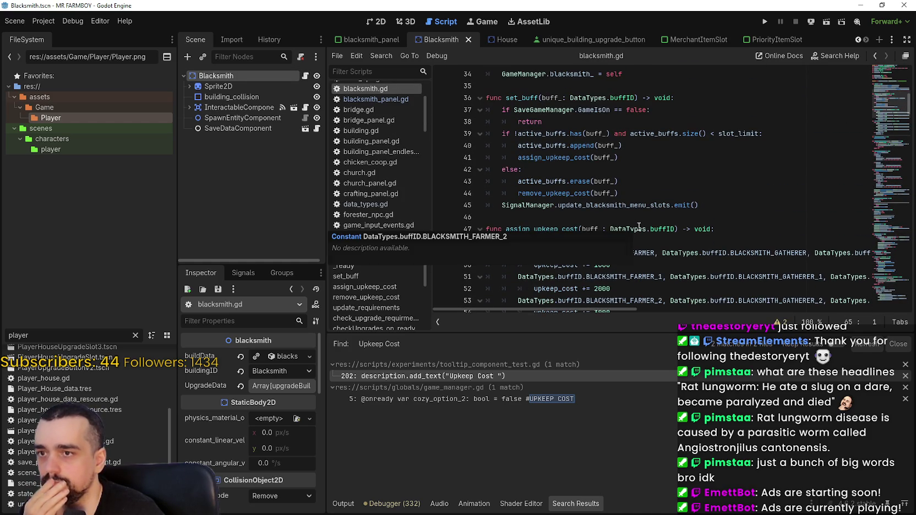
left_click(635, 195)
scroll(645, 189, "down", 1)
left_click(646, 181)
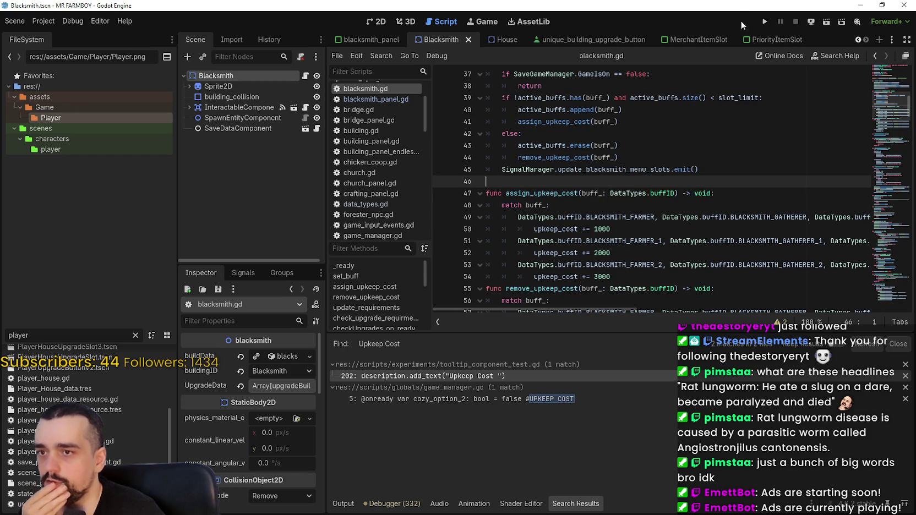
left_click(762, 21)
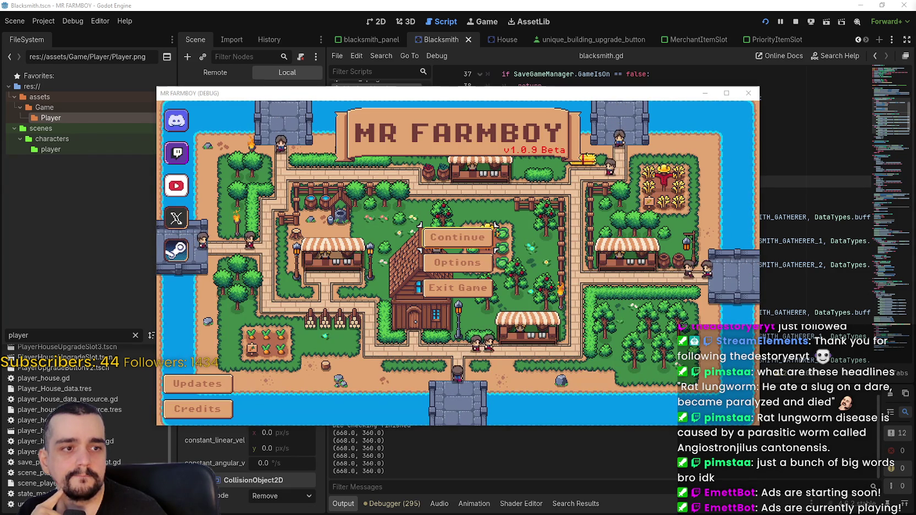
Step: Continue from the title screen, maximize the window, and load Save 1 (Normal)
left_click(471, 234)
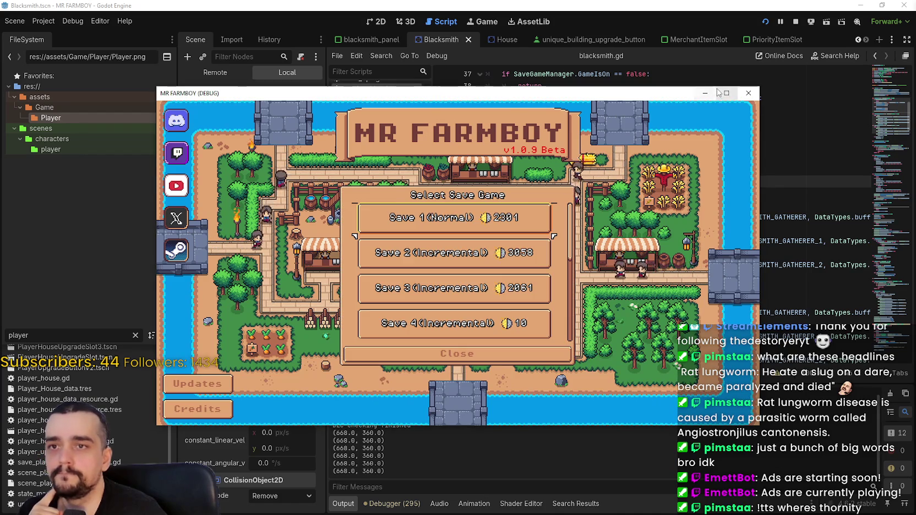
left_click(725, 93)
left_click(476, 189)
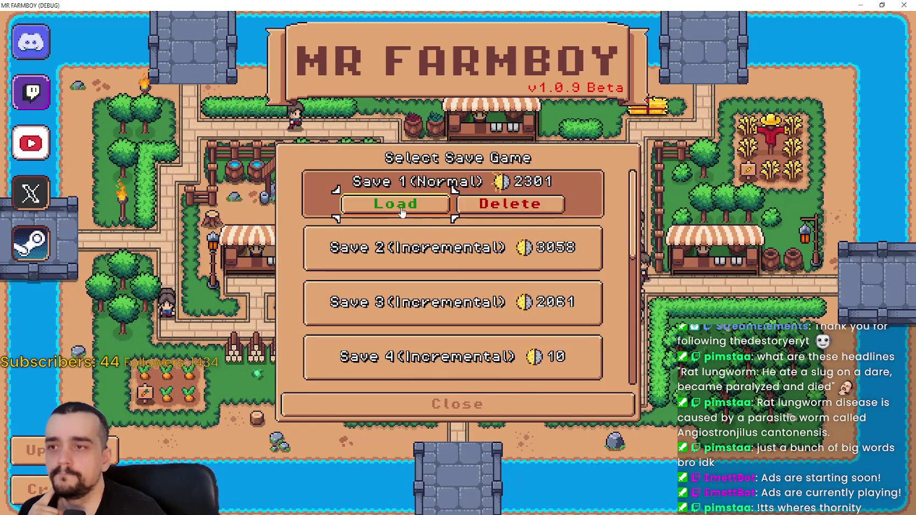
left_click(403, 213)
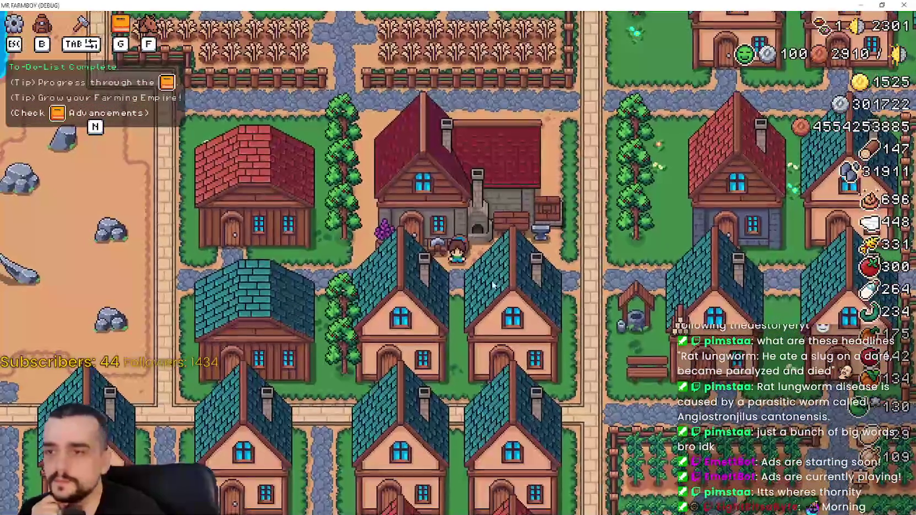
Step: Check the French blacksmith buffs panel, then briefly view the pause-menu options
left_click(482, 282)
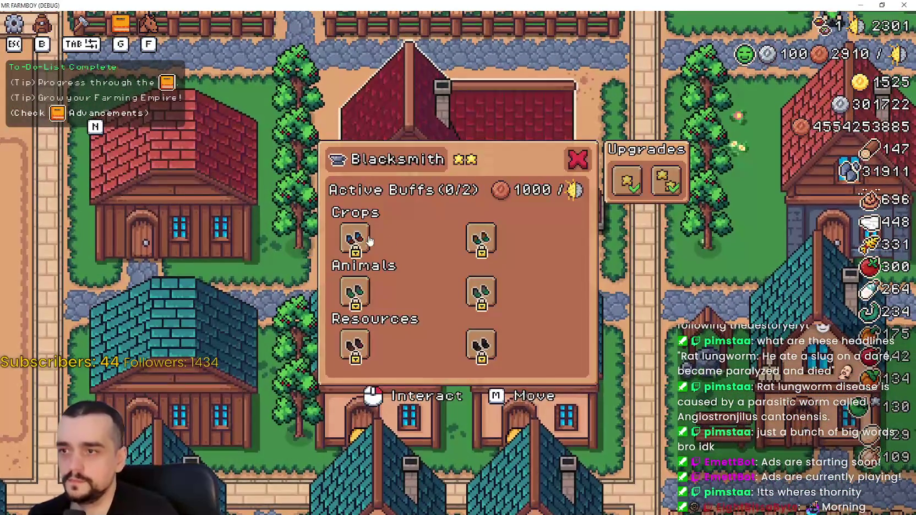
mouse_move(362, 240)
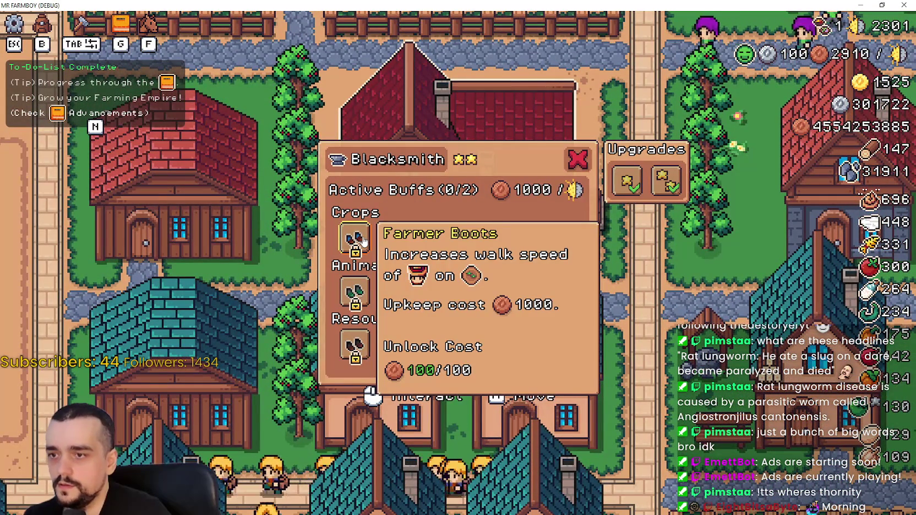
key("Escape")
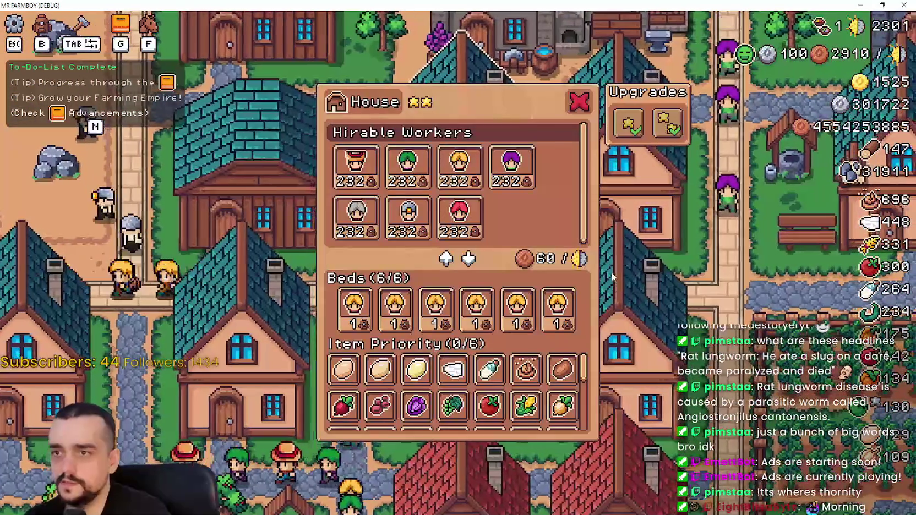
key("Escape")
left_click(445, 206)
key("Escape")
key("Escape")
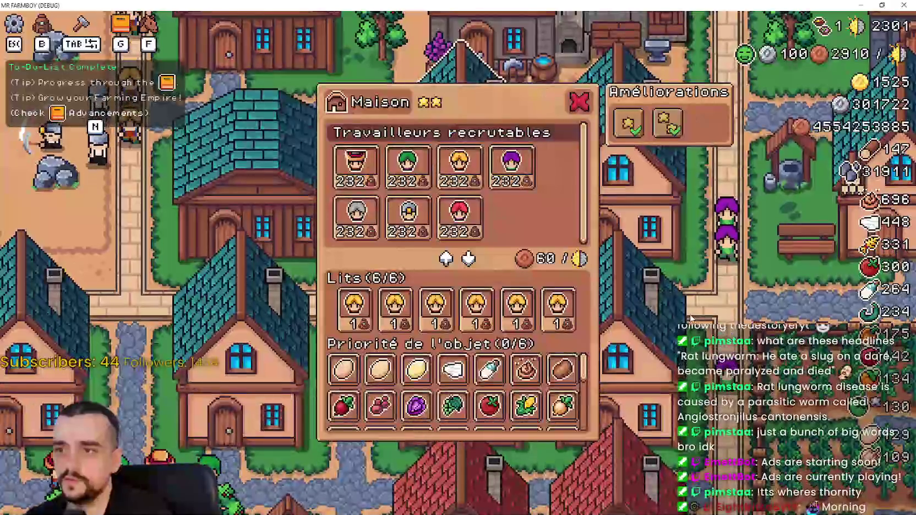
Step: Close the Maison dialog and review the Entrepôt warehouse inventory twice
mouse_move(344, 305)
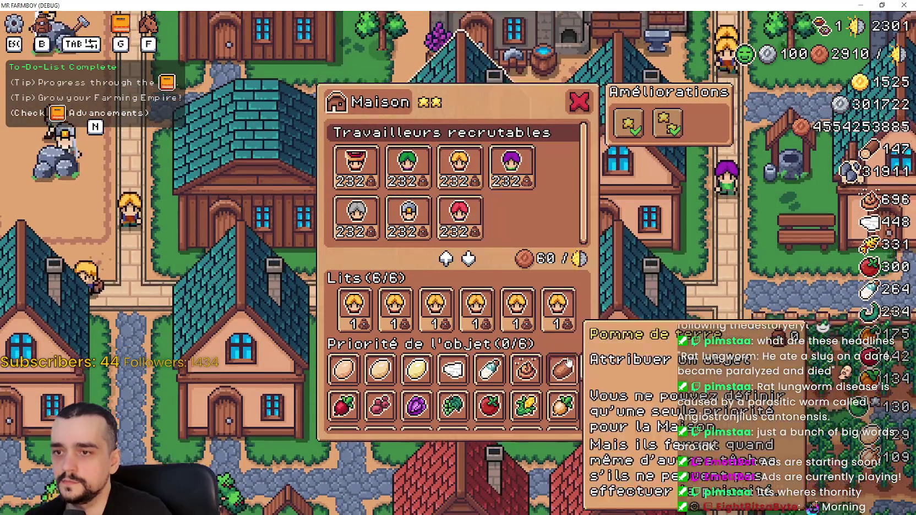
key("Escape")
left_click(516, 319)
mouse_move(579, 205)
key("Escape")
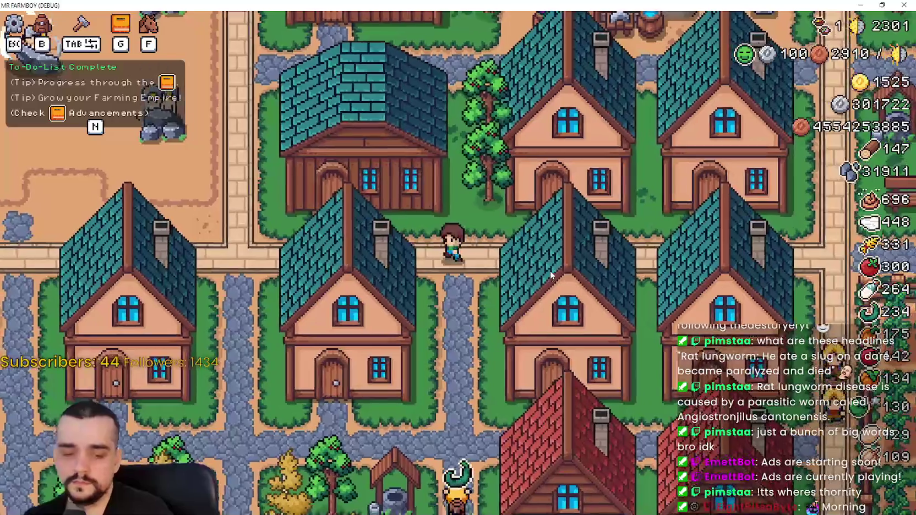
left_click(547, 272)
left_click(364, 380)
mouse_move(370, 317)
key("Escape")
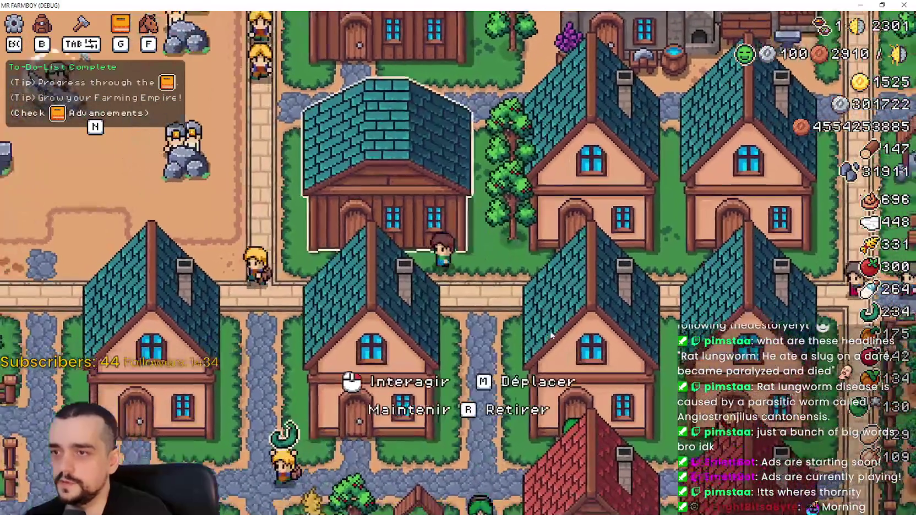
Step: Check the storage, house and blacksmith dialogs around the panned village, then pause
left_click(551, 334)
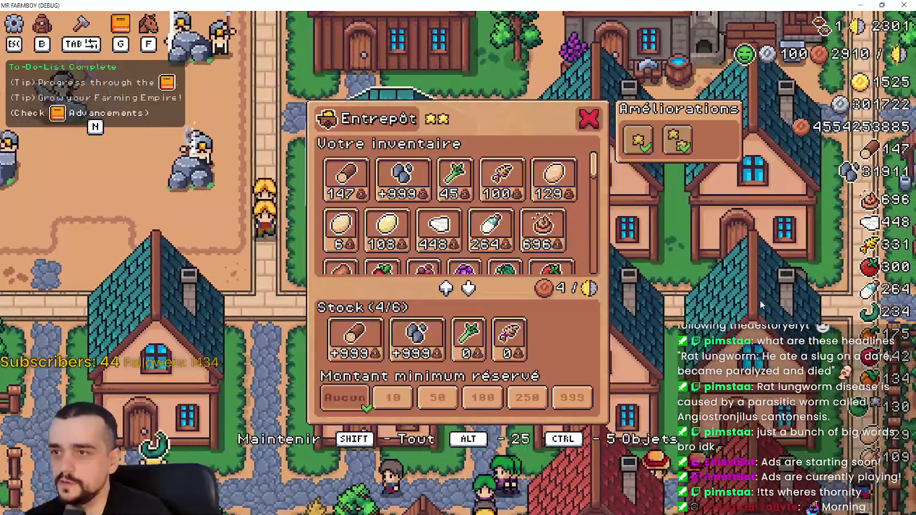
key("Escape")
left_click(756, 301)
key("Escape")
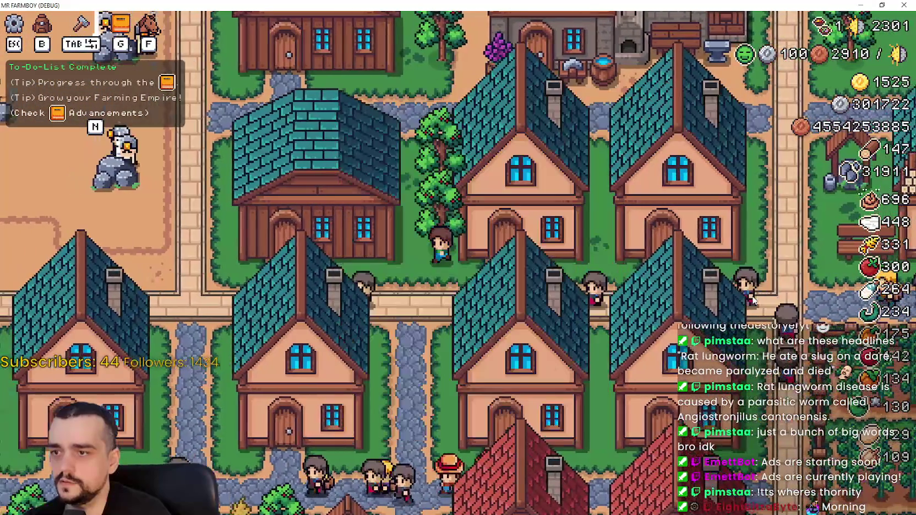
key("w")
key("a")
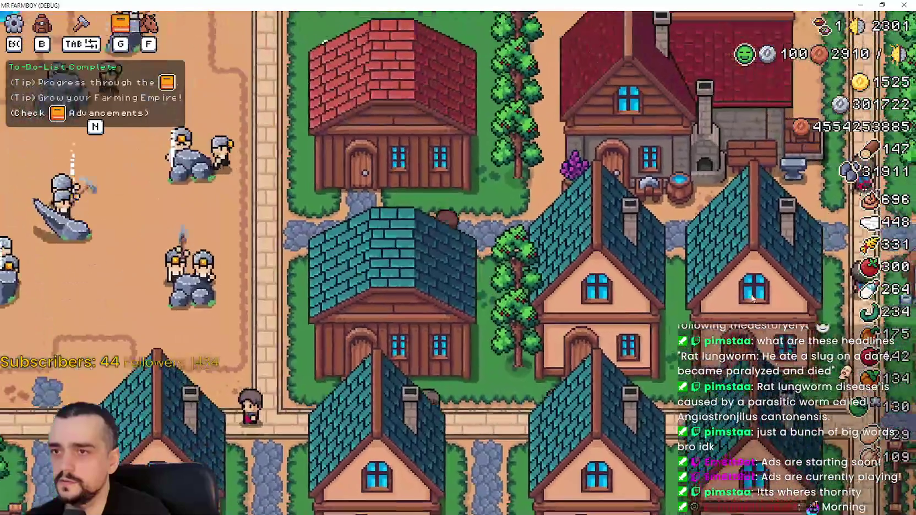
left_click(751, 295)
key("Escape")
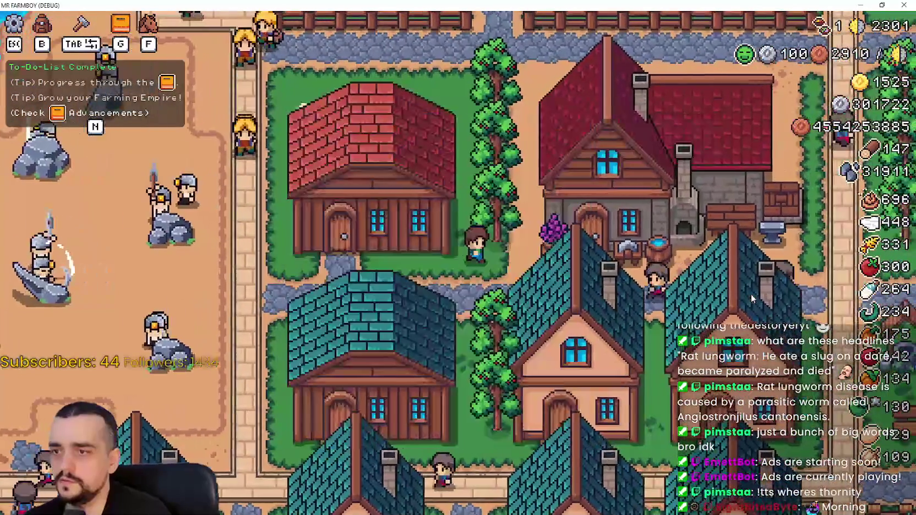
left_click(751, 296)
key("Escape")
key("Escape")
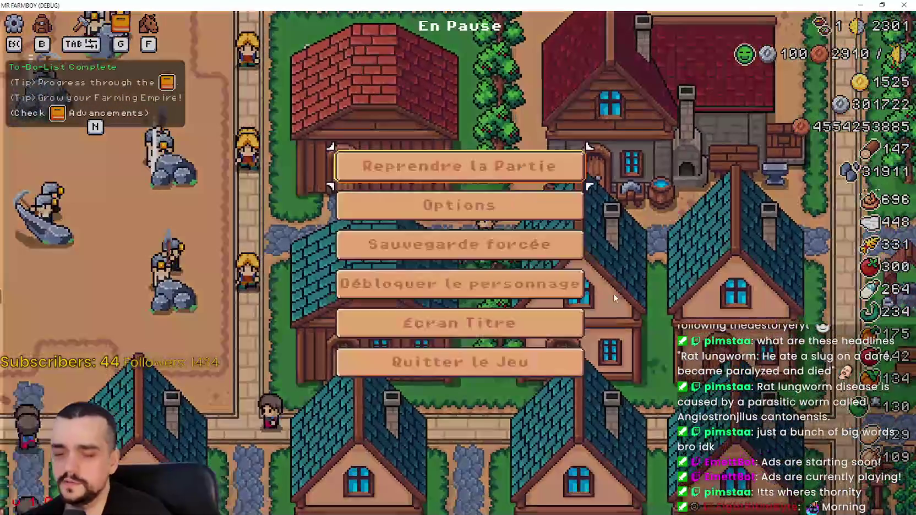
key("Escape")
Step: Browse the statistics and inventory tabs of Statistiques et inventaire, then close it
key("b")
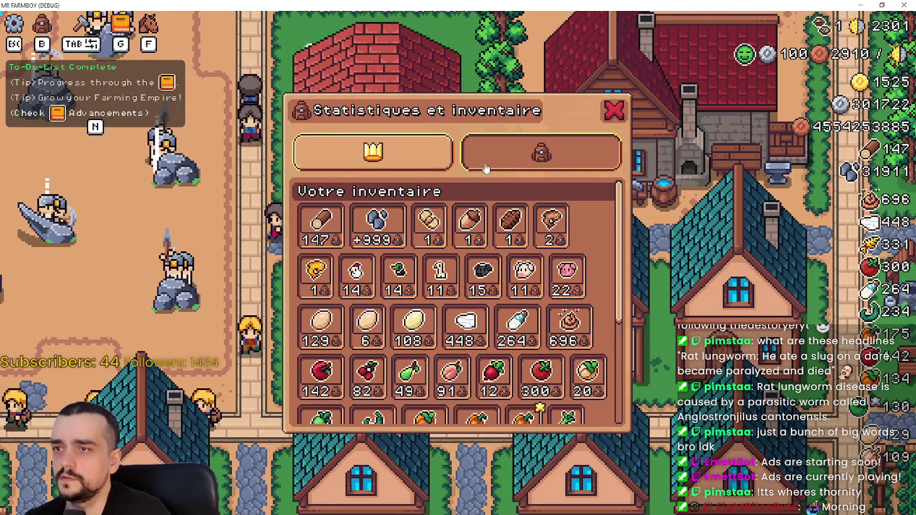
left_click(372, 157)
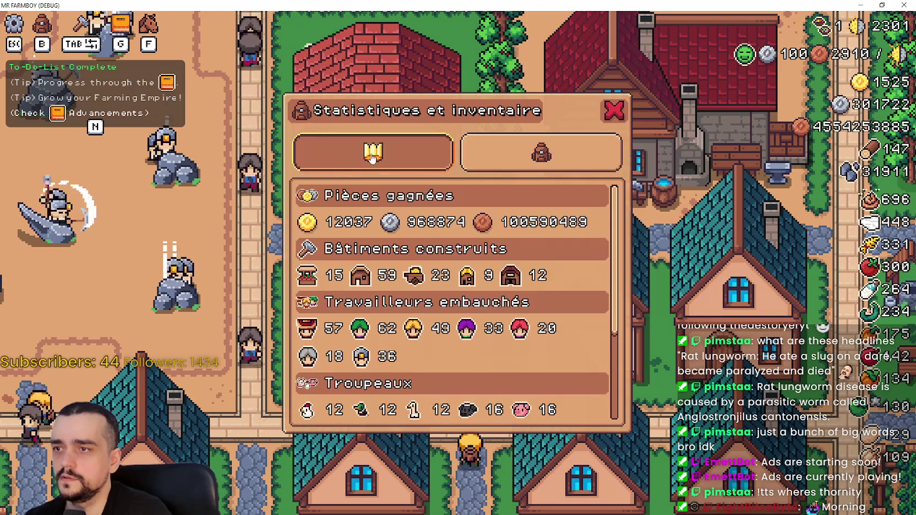
scroll(527, 235, "down", 5)
left_click(513, 155)
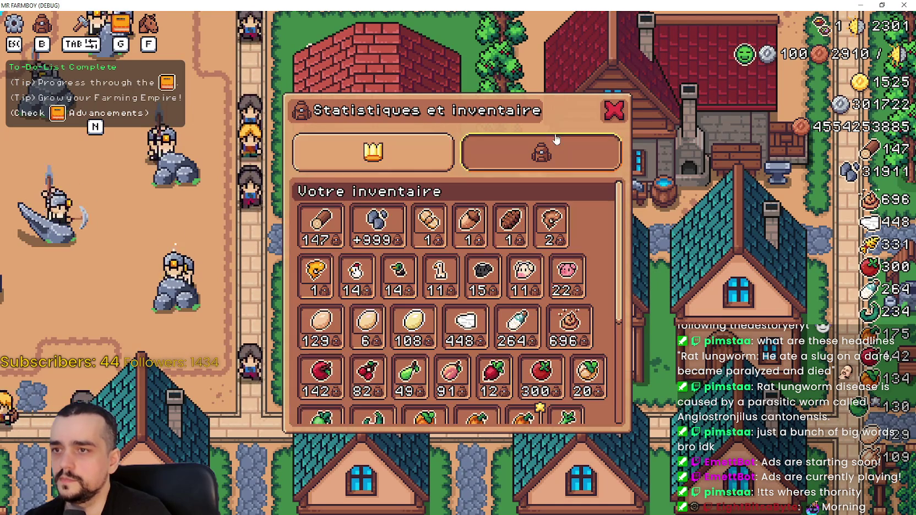
left_click(614, 112)
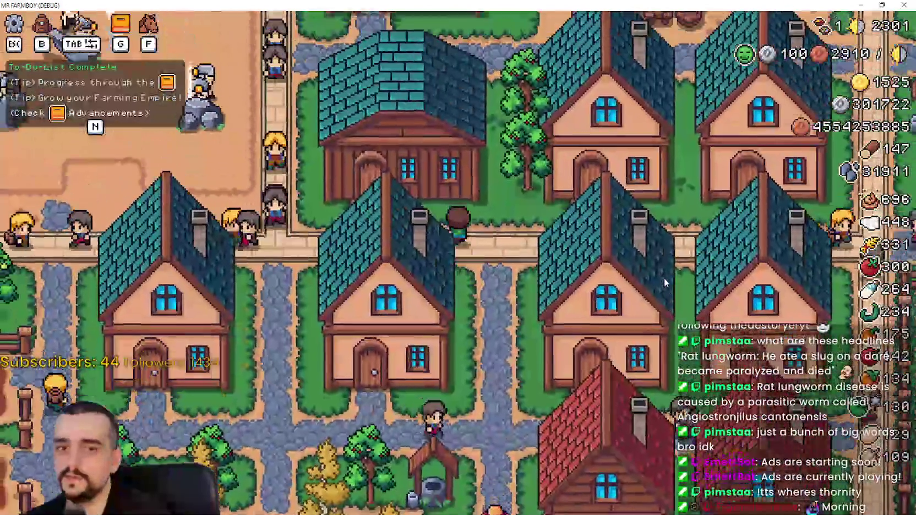
Step: Scroll through the Entrepôt storage grid and close it
left_click(665, 283)
scroll(495, 220, "down", 3)
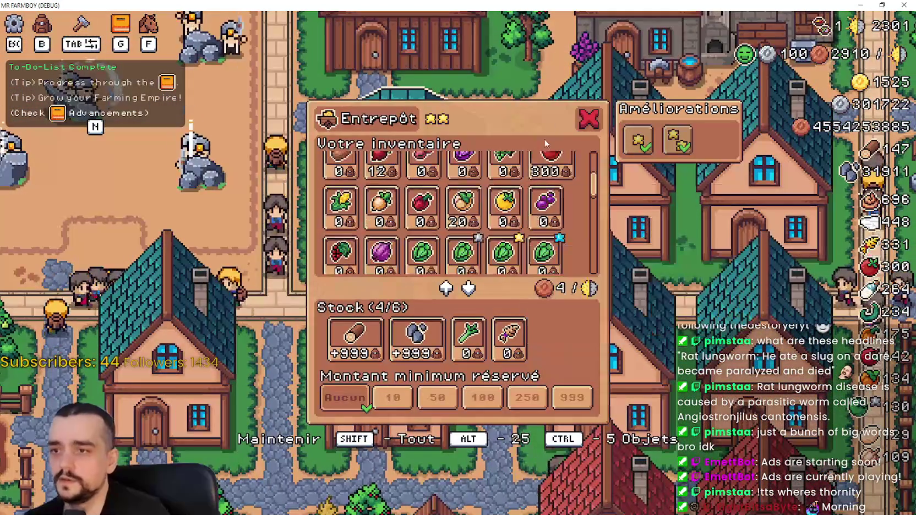
key("Escape")
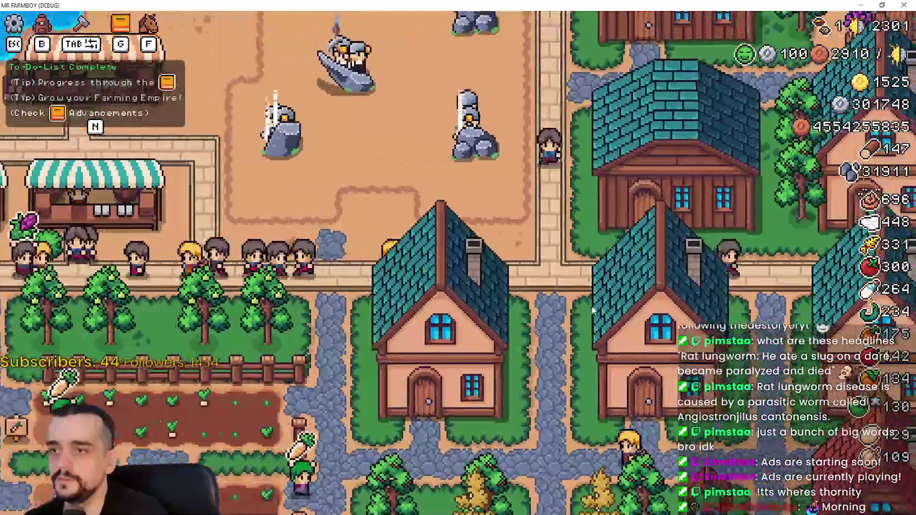
Step: Set the game language to Italiano from the pause-menu options and resume
key("Escape")
left_click(399, 201)
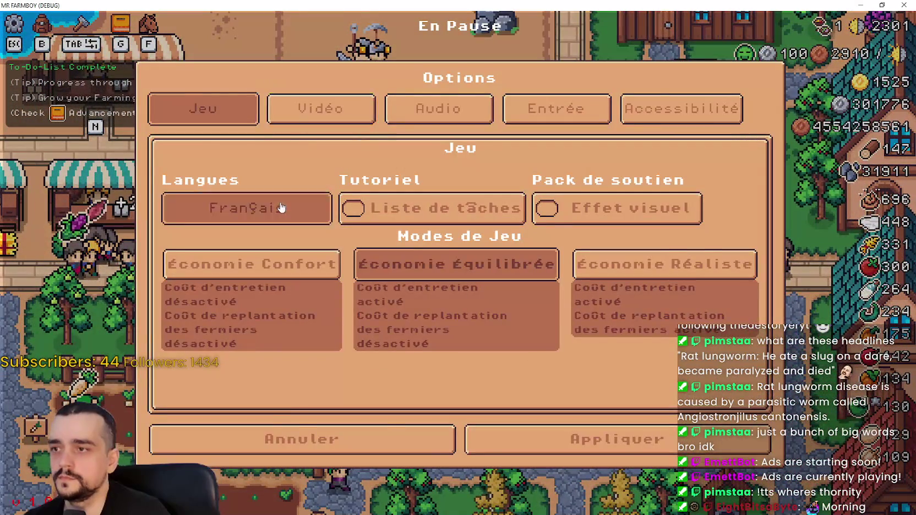
left_click(282, 208)
key("Escape")
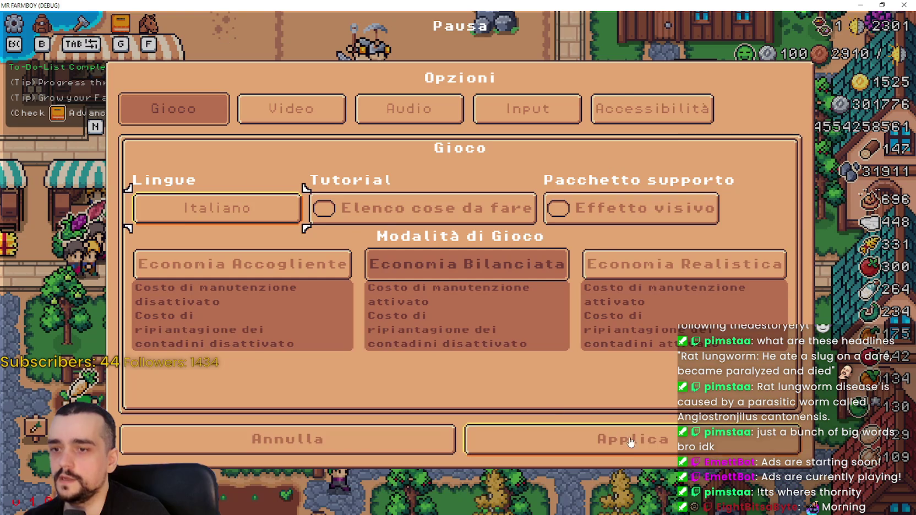
key("Escape")
key("Escape")
Step: Check the Italian Magazzino, Mercato and Casa dialogs
left_click(658, 352)
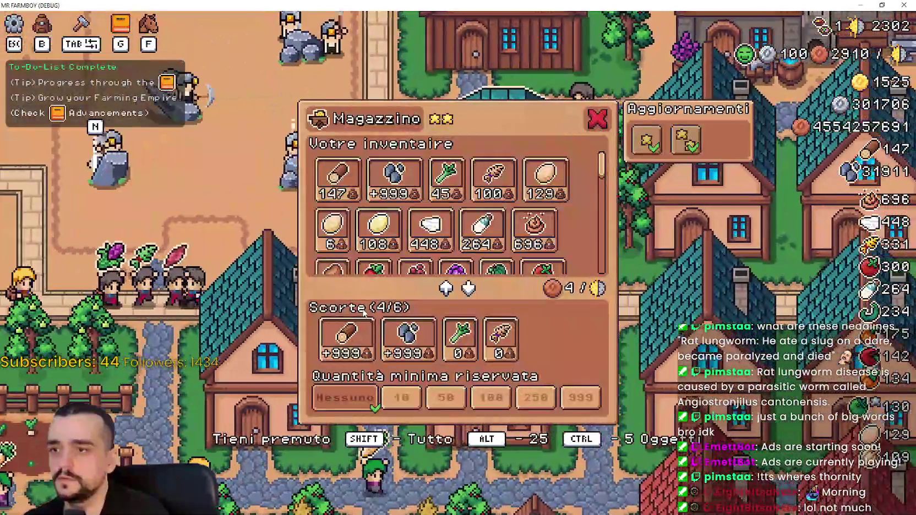
key("Escape")
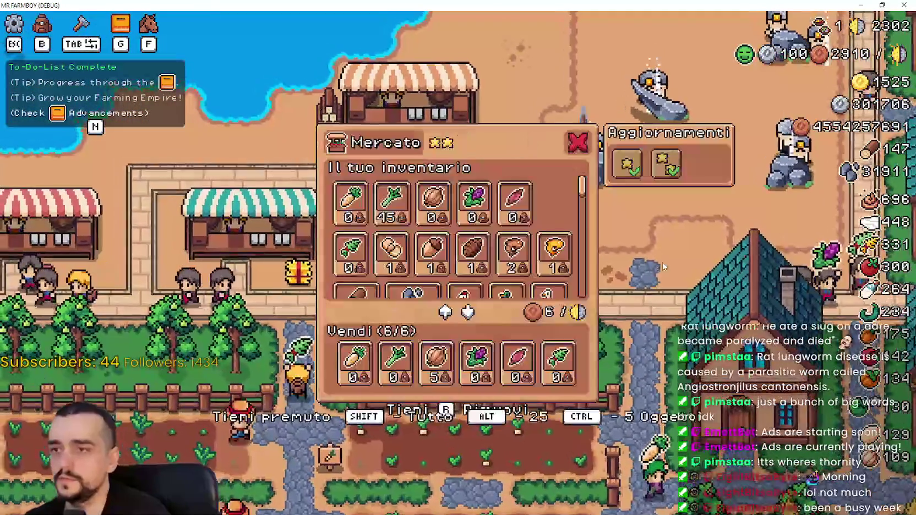
key("Escape")
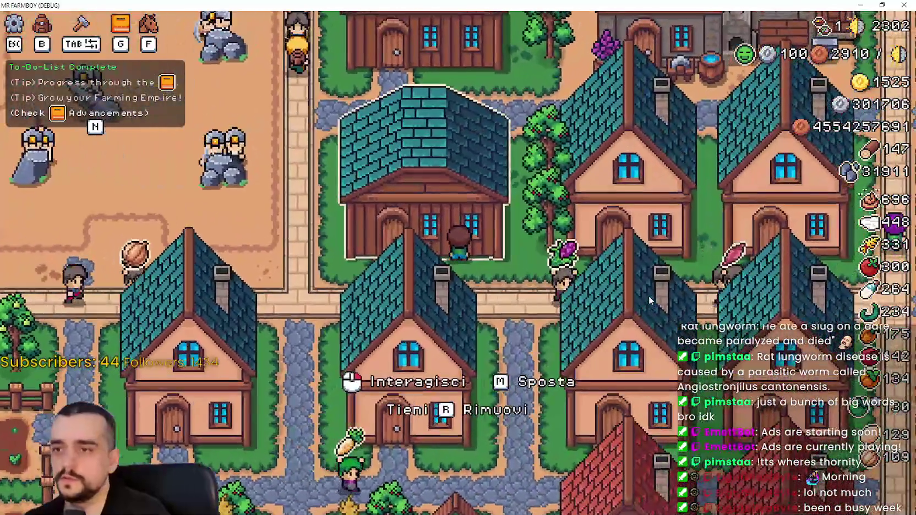
left_click(648, 296)
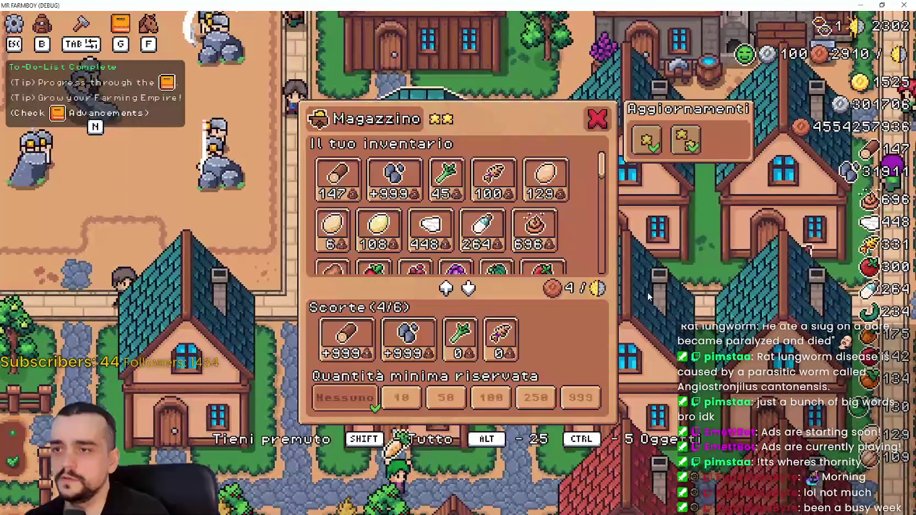
key("Escape")
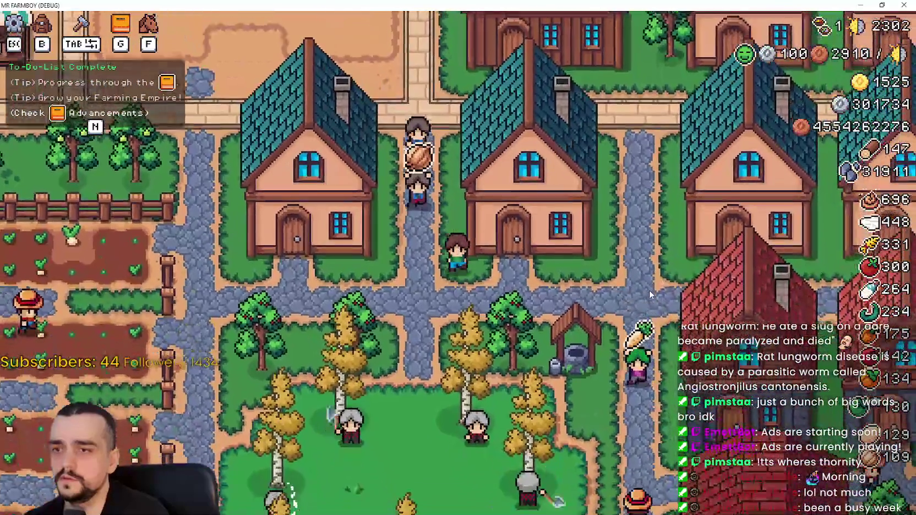
left_click(650, 287)
key("Escape")
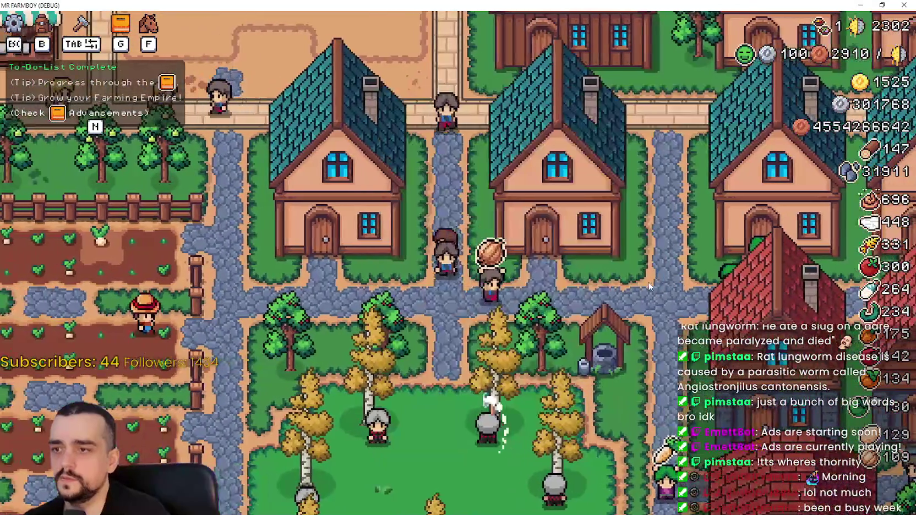
Step: Pause and bring up the Lingue language list in Opzioni
key("Escape")
left_click(389, 212)
left_click(204, 206)
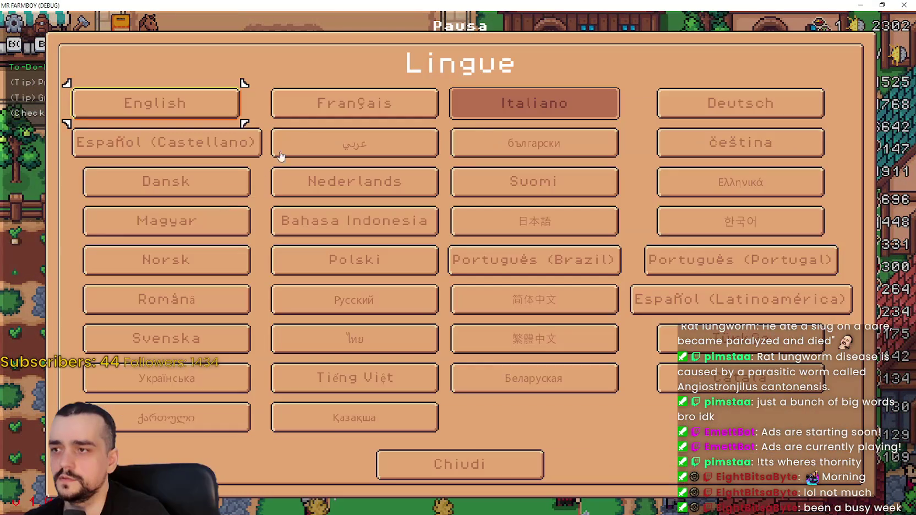
Step: Switch the game language back to Français and resume play
left_click(307, 105)
key("Escape")
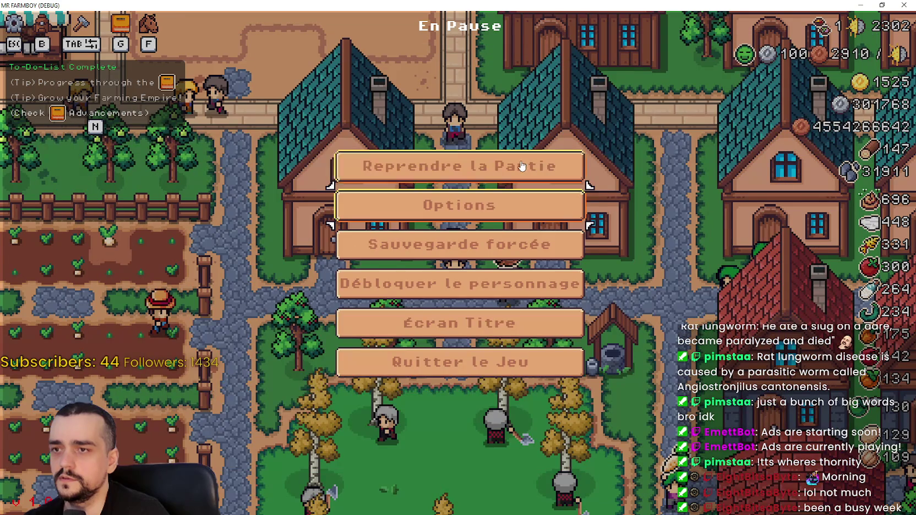
left_click(522, 167)
Step: Check the French Maison and Entrepôt dialogs, then pause
left_click(686, 310)
key("Escape")
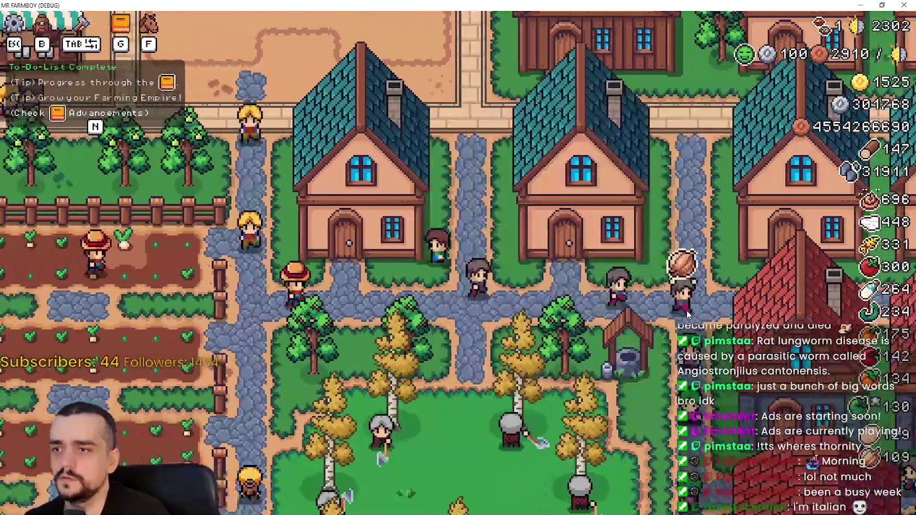
left_click(683, 309)
key("Escape")
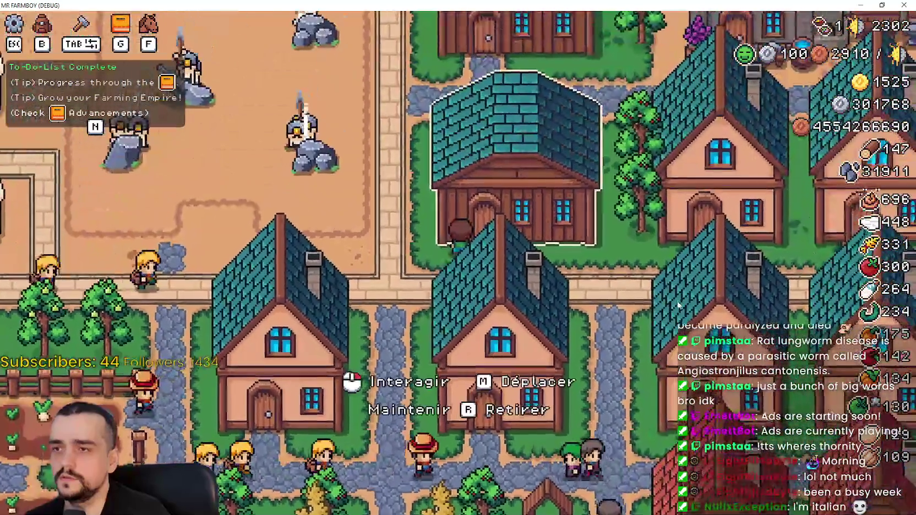
left_click(677, 303)
key("Escape")
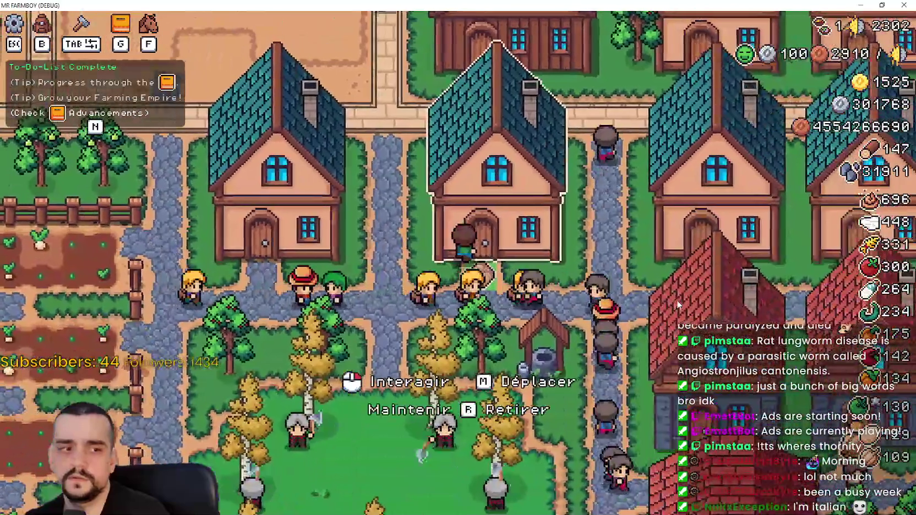
left_click(677, 300)
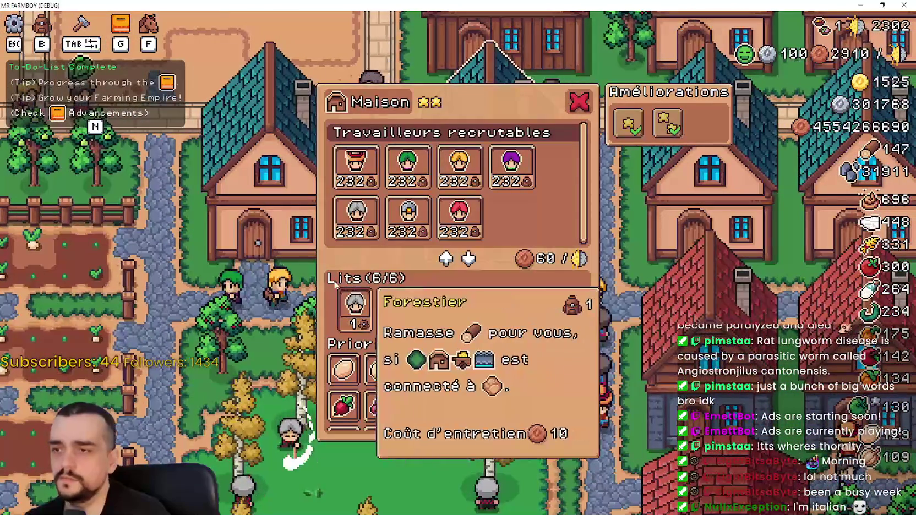
key("Escape")
key("Escape")
Step: Switch the game language to Japanese in the options
left_click(496, 204)
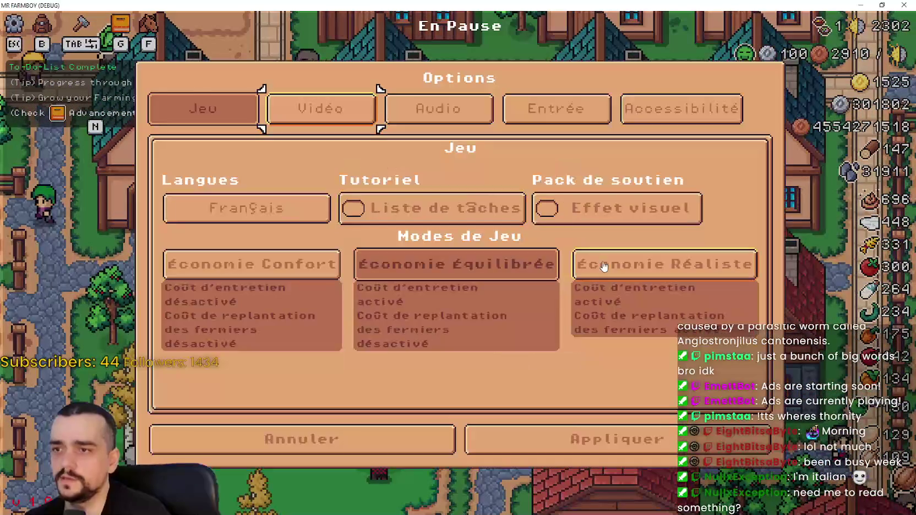
left_click(303, 212)
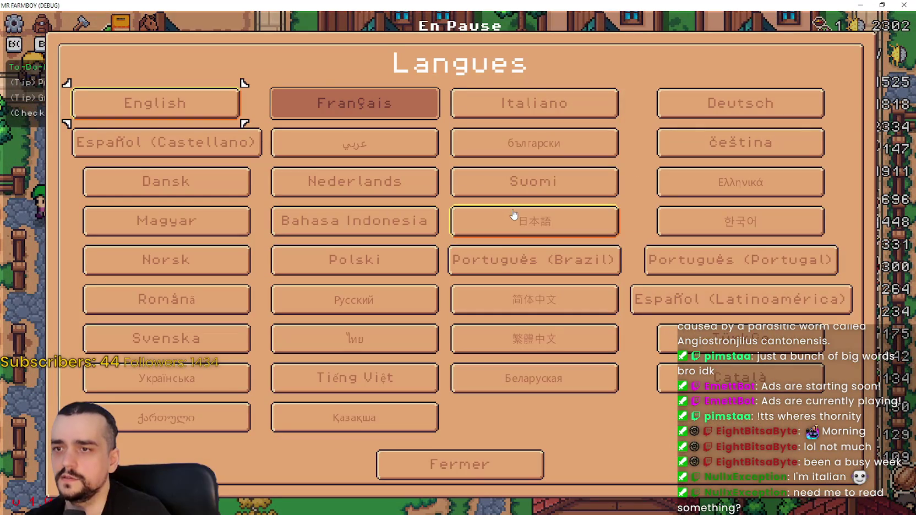
left_click(534, 221)
key("Escape")
Step: Review the Japanese house upgrade, storage and market dialogs, then pause
key("Escape")
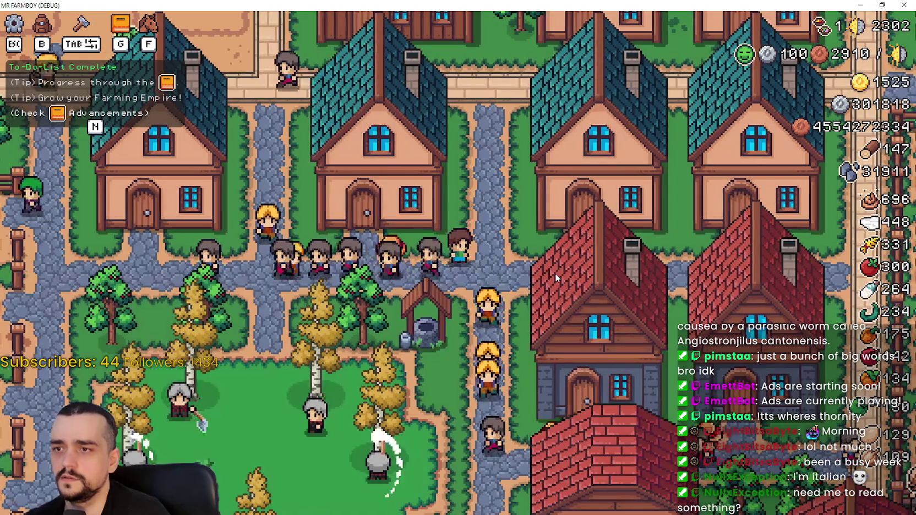
left_click(624, 318)
key("Escape")
key("a")
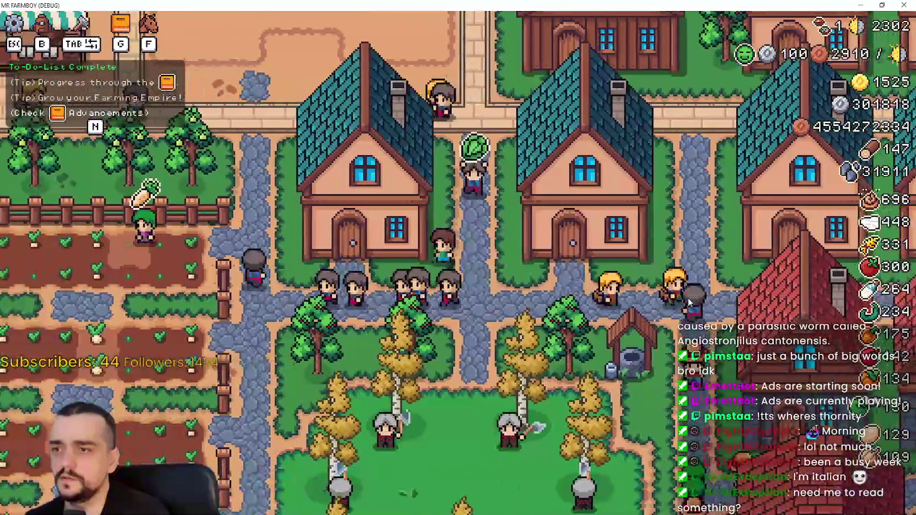
left_click(688, 300)
key("Escape")
left_click(696, 298)
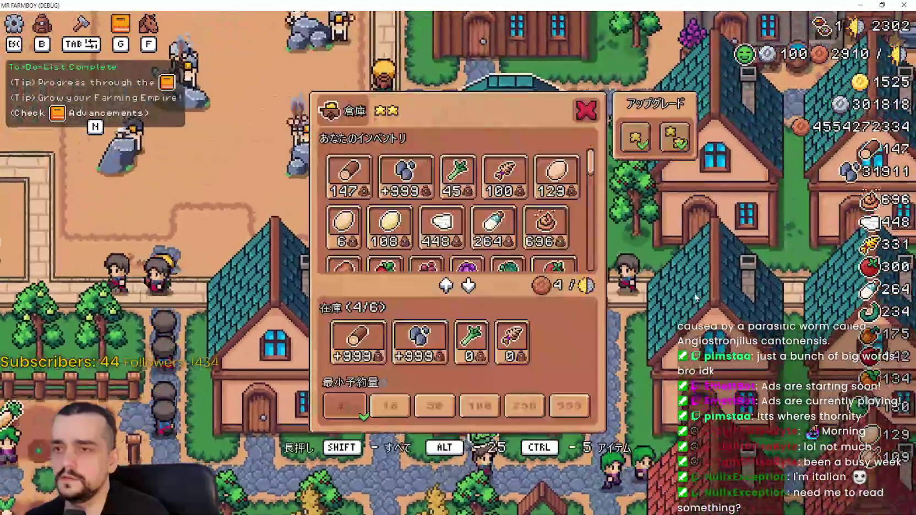
key("Escape")
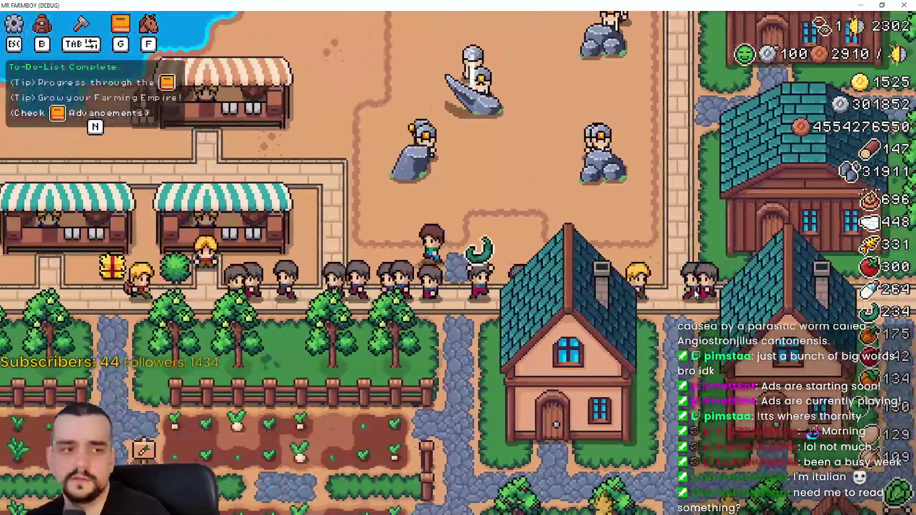
left_click(695, 295)
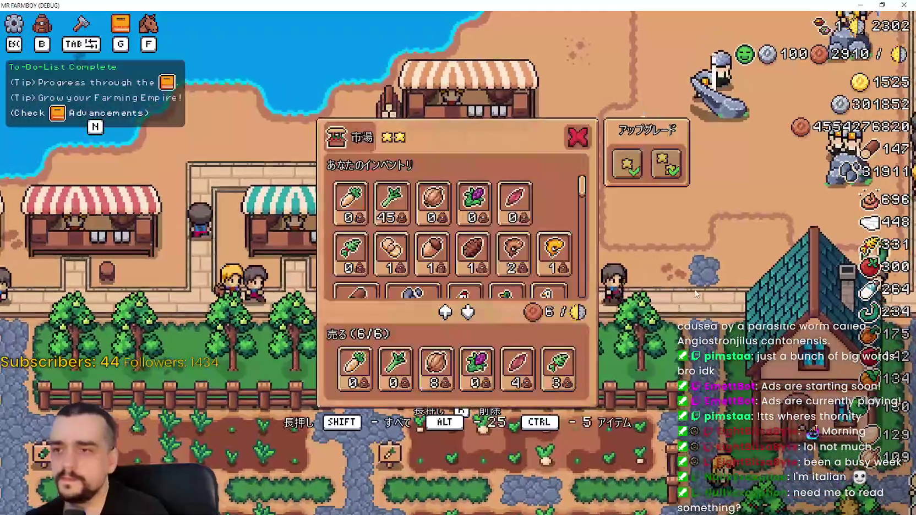
key("Escape")
key("Escape")
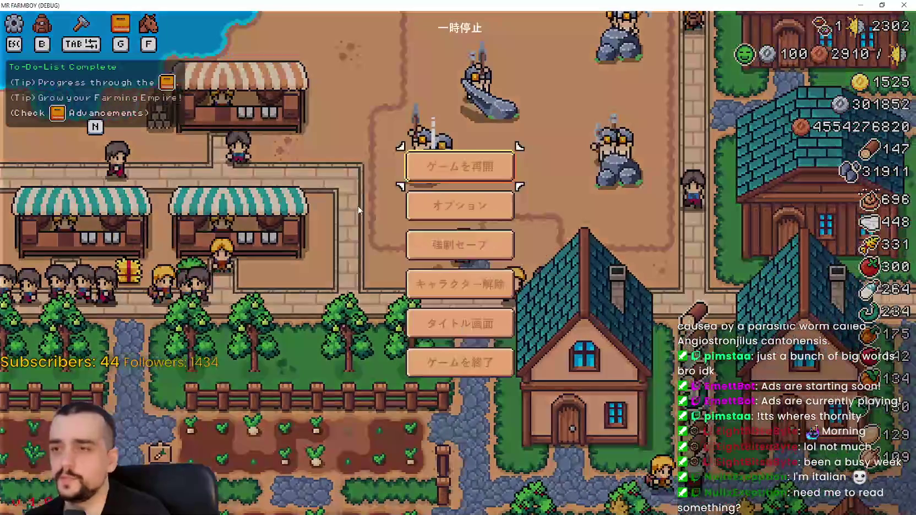
Step: Set the language to English and back out to the Paused menu
left_click(436, 209)
left_click(274, 213)
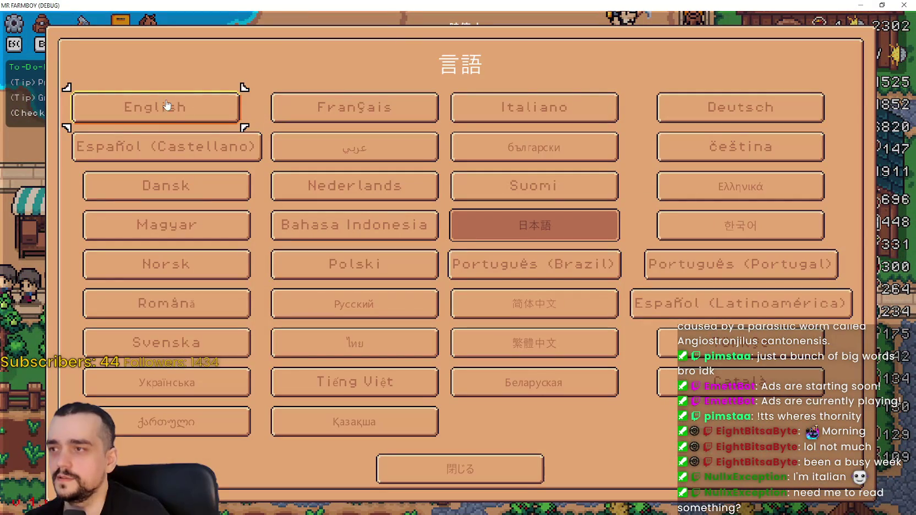
key("Return")
key("Escape")
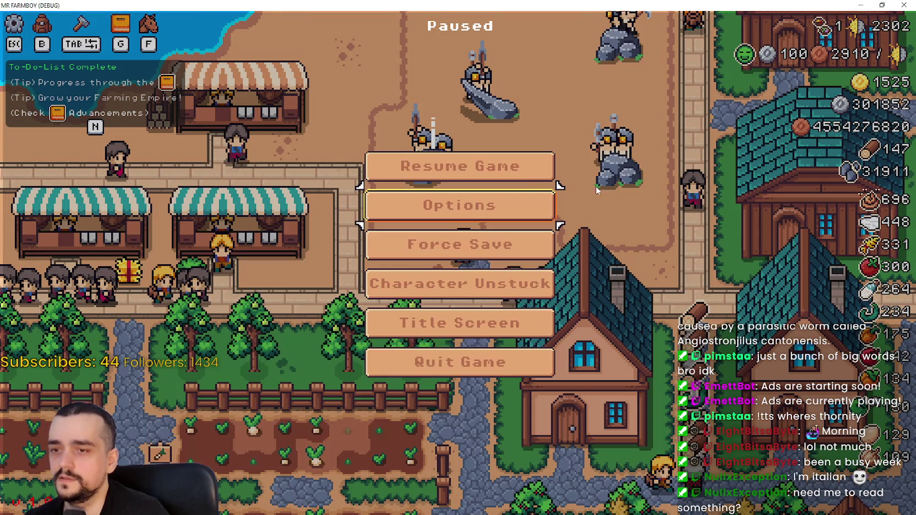
Step: Walk the farmer around the village, briefly opening the warehouse and house dialogs
key("Escape")
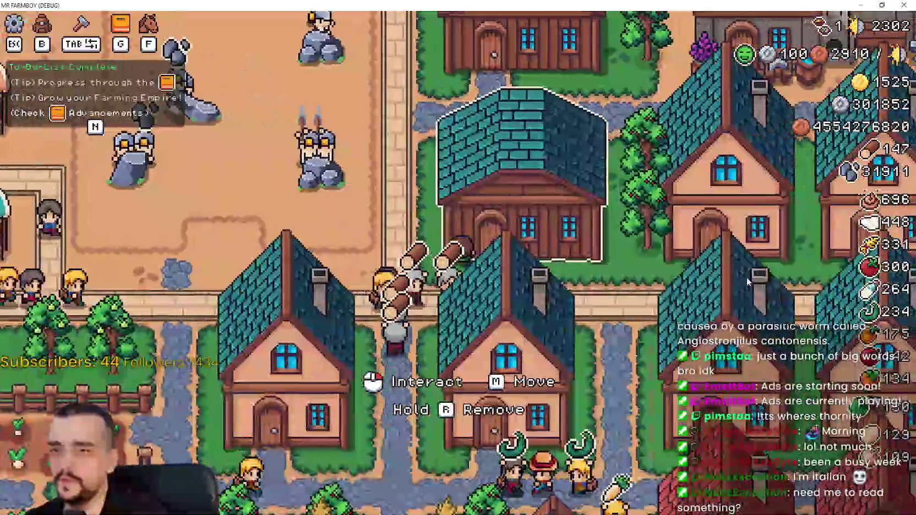
key("e")
key("Escape")
key("s")
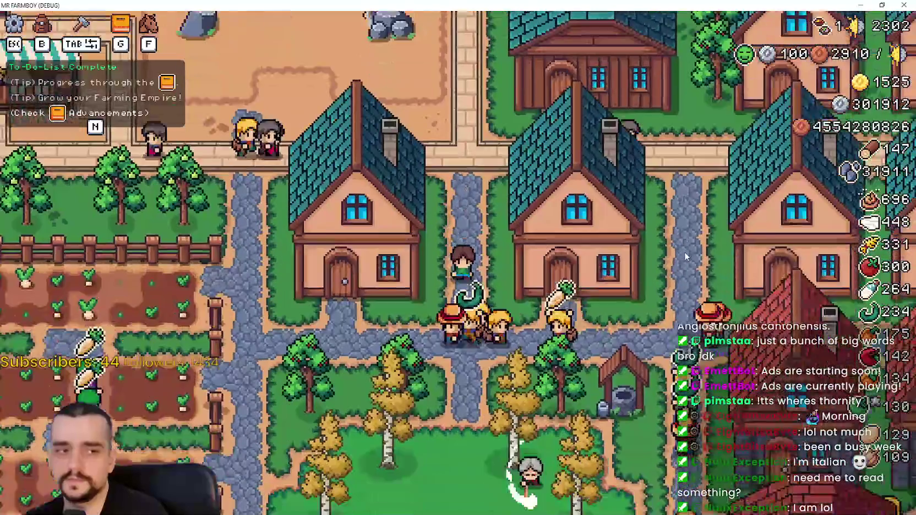
key("e")
key("Escape")
key("e")
key("Escape")
key("w")
key("e")
key("Escape")
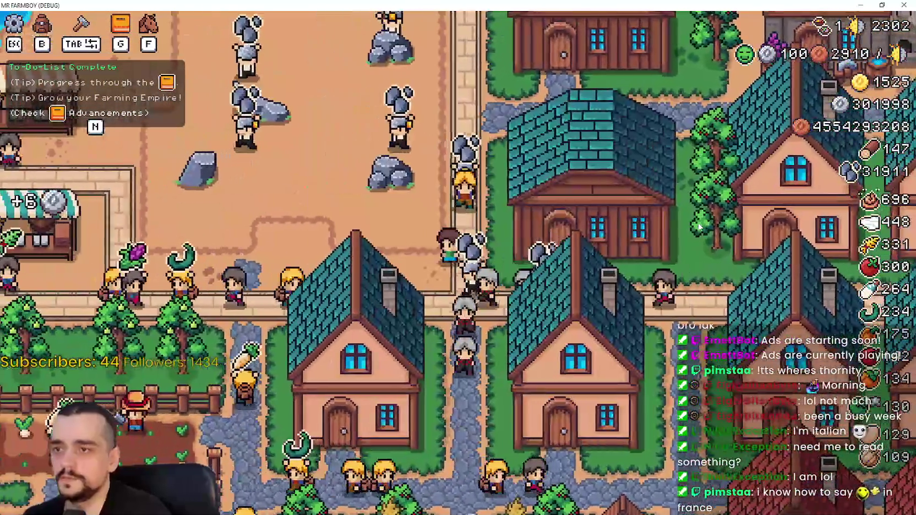
key("w")
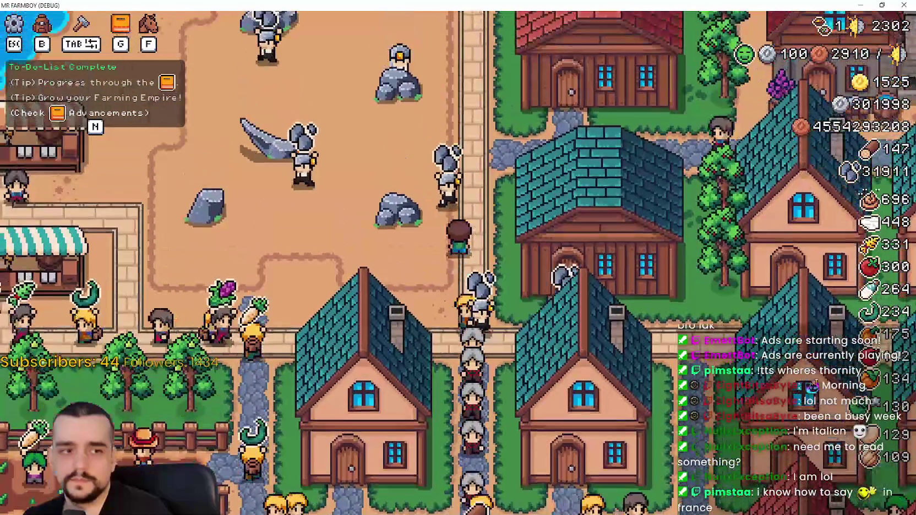
key("s")
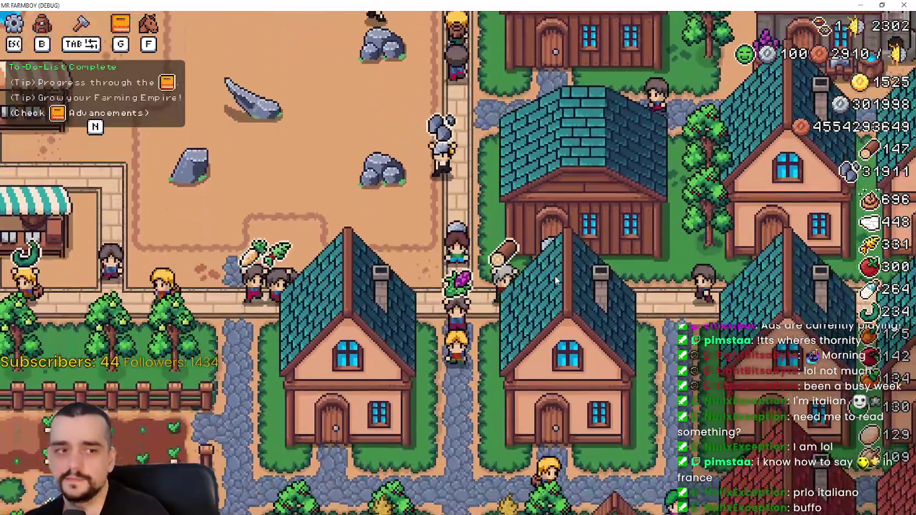
Step: Walk east to the Blacksmith and open its buffs panel showing Active Buffs (0/2)
key("Escape")
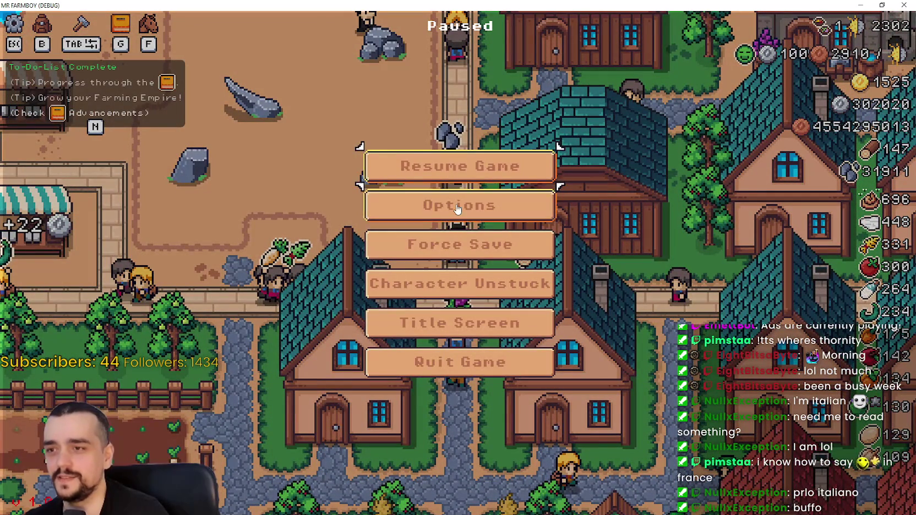
key("Escape")
key("d")
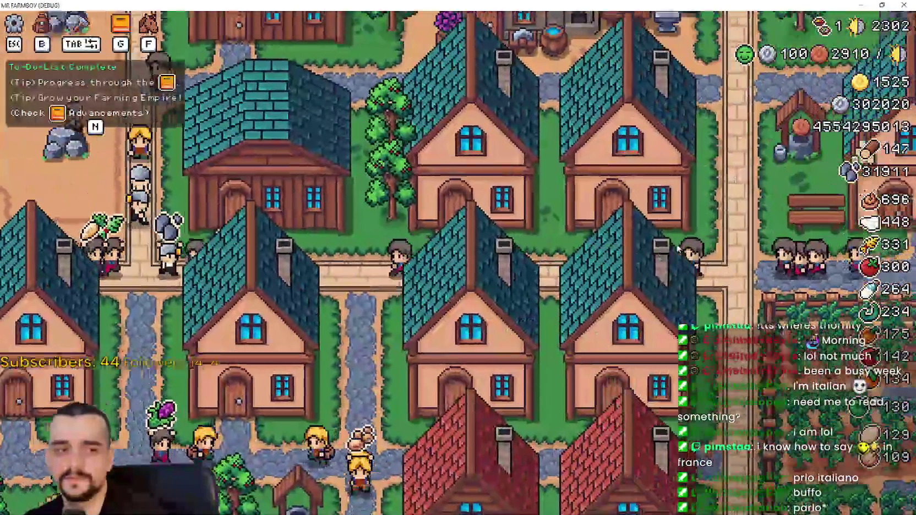
left_click(678, 249)
key("d")
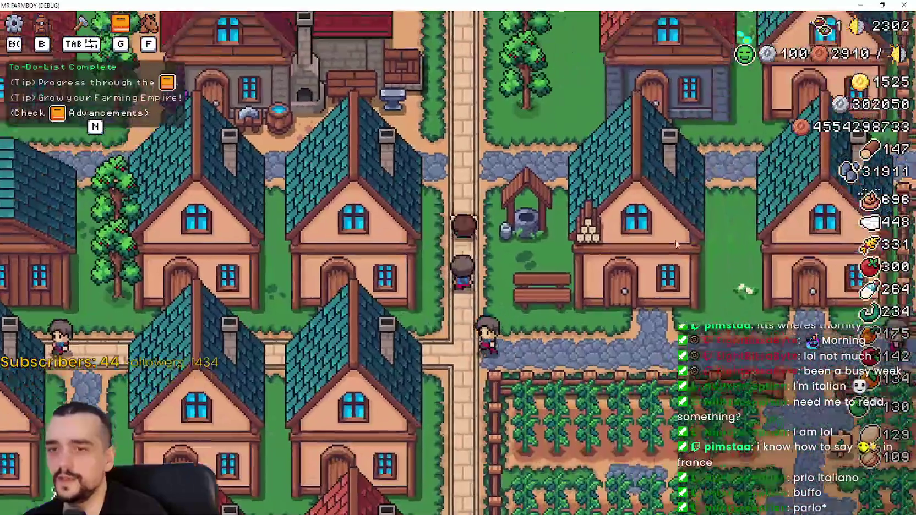
key("a")
left_click(669, 225)
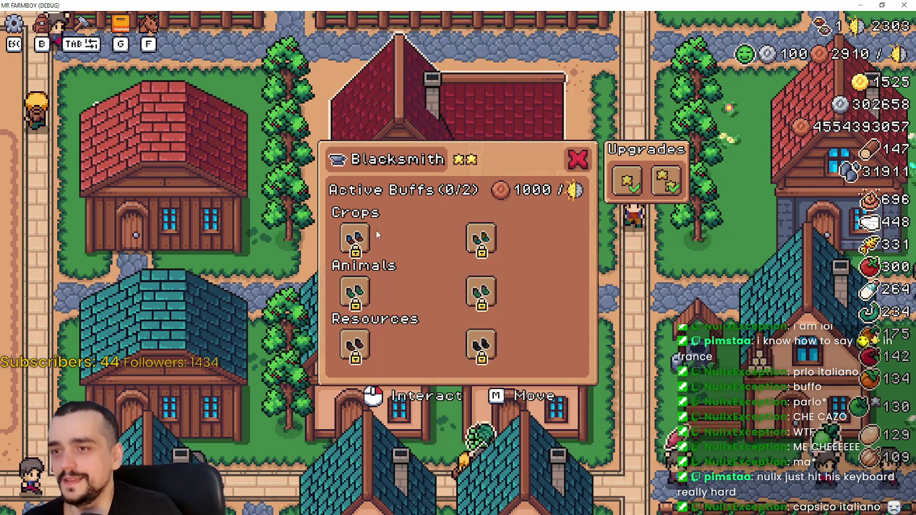
Step: Unlock all the locked boot buffs in the Blacksmith's Animals and Resources rows
mouse_move(480, 248)
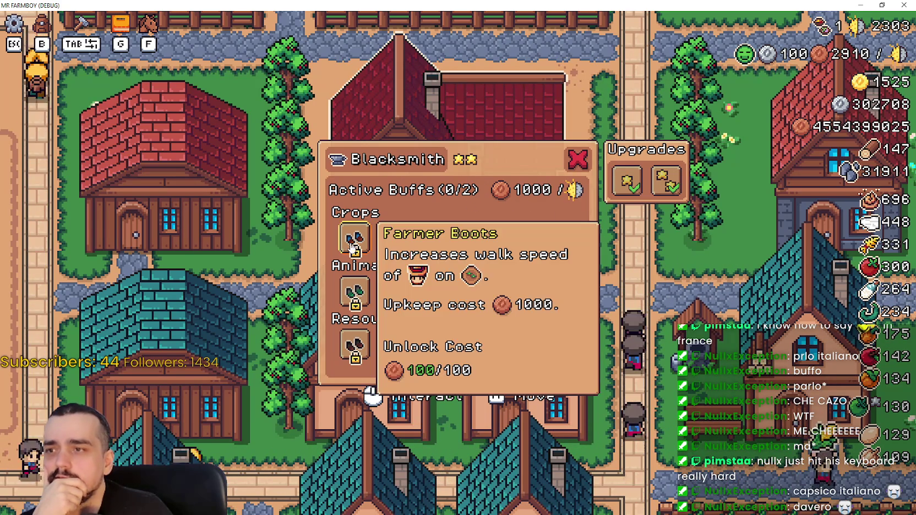
mouse_move(369, 241)
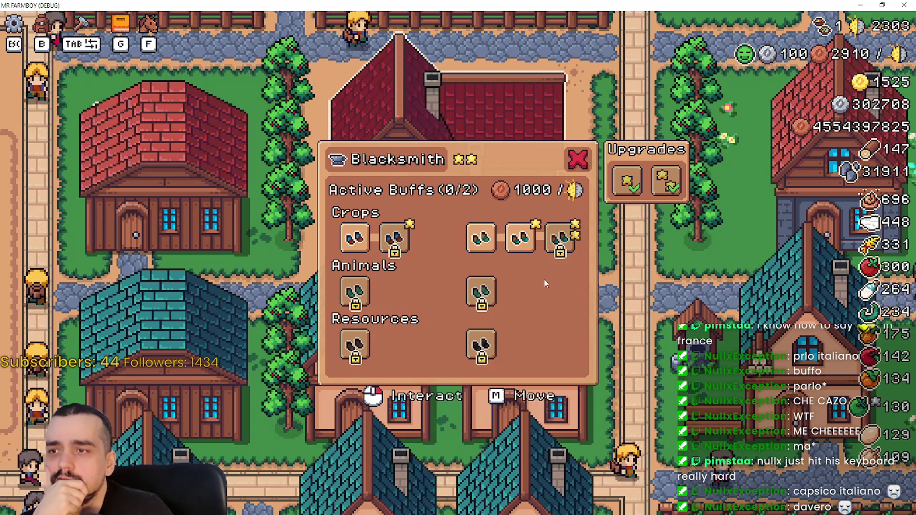
left_click(485, 295)
left_click(531, 297)
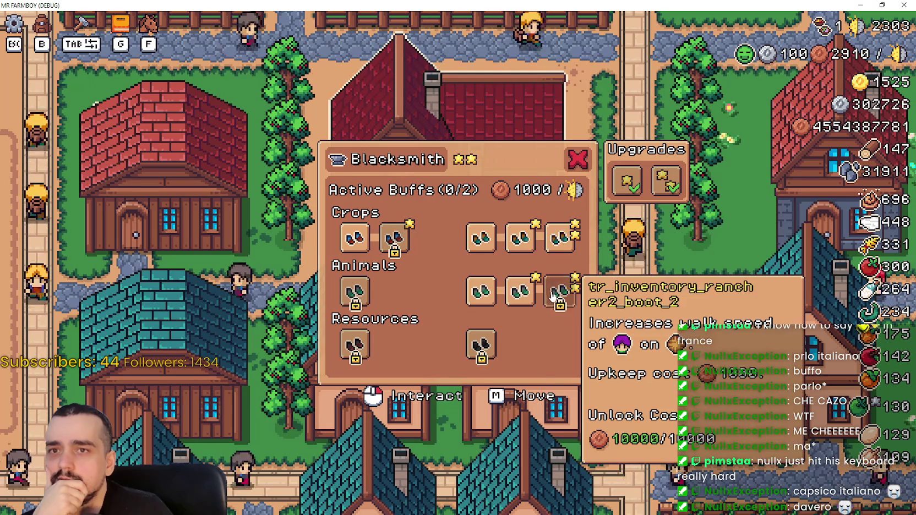
left_click(559, 291)
left_click(481, 345)
left_click(520, 345)
left_click(564, 350)
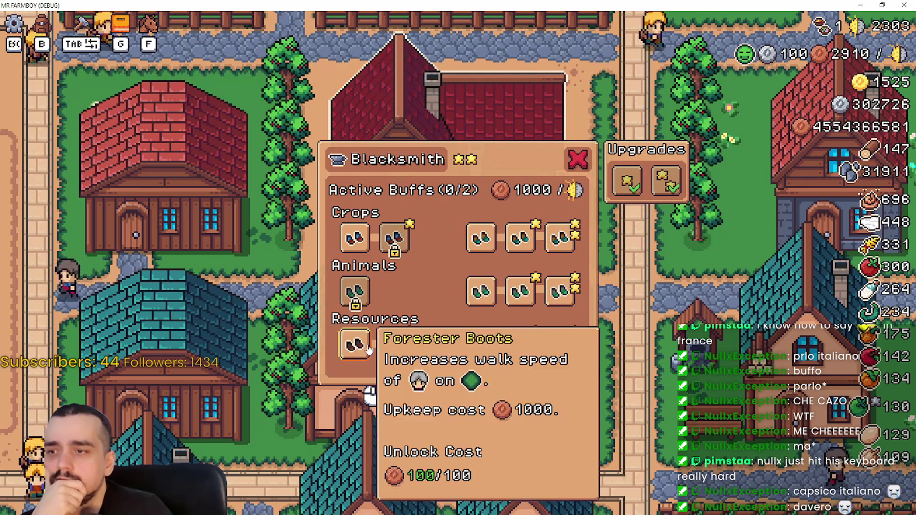
left_click(355, 345)
left_click(355, 292)
left_click(394, 292)
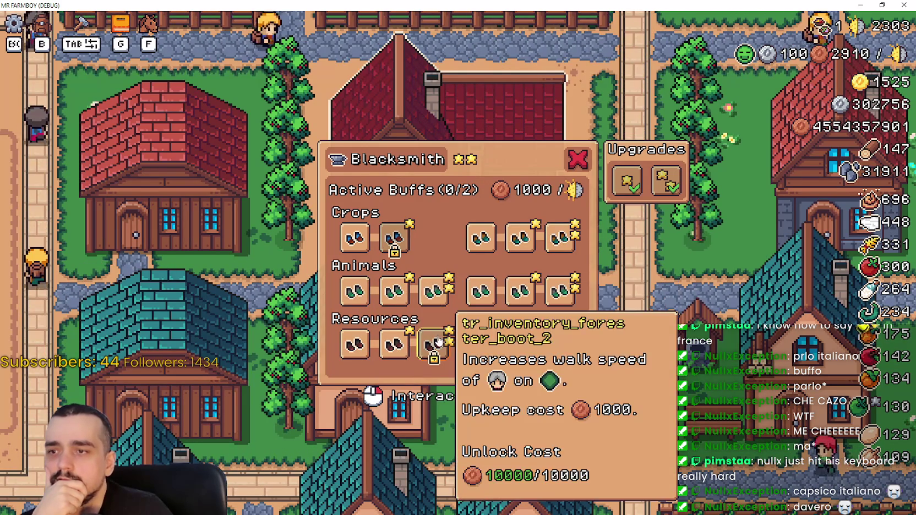
left_click(413, 335)
Step: Toggle boot buffs across the Crops, Animals and Resources tiers to try combinations
left_click(401, 300)
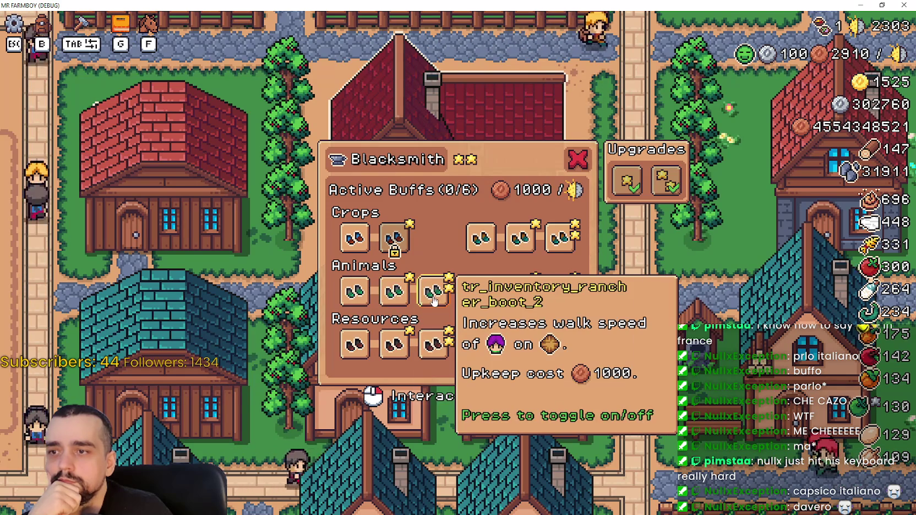
left_click(435, 300)
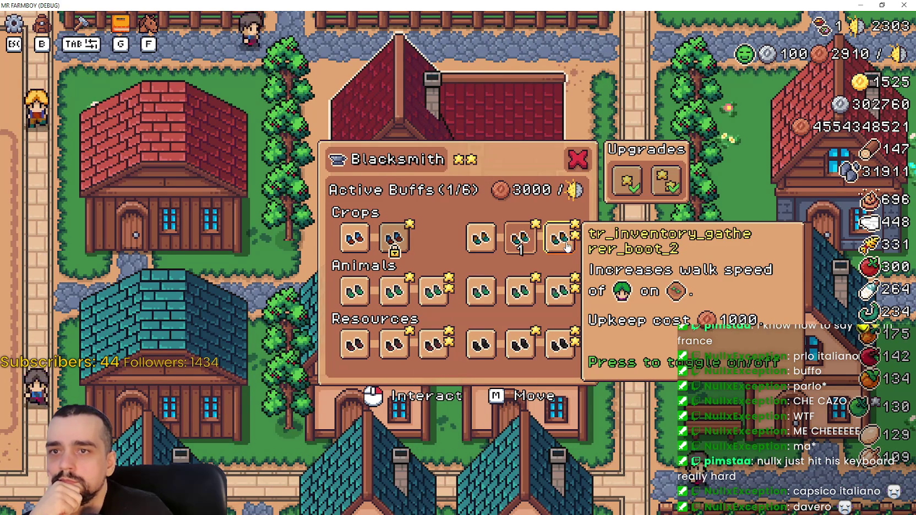
left_click(520, 237)
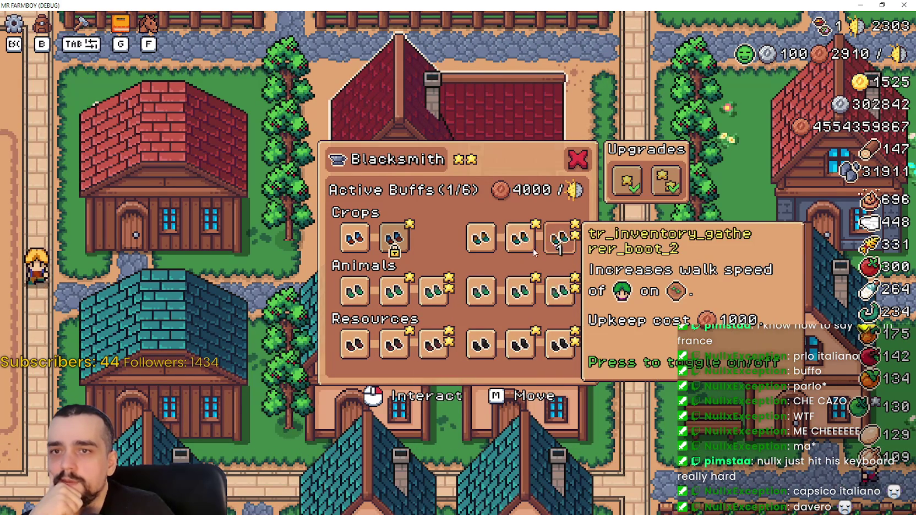
left_click(520, 292)
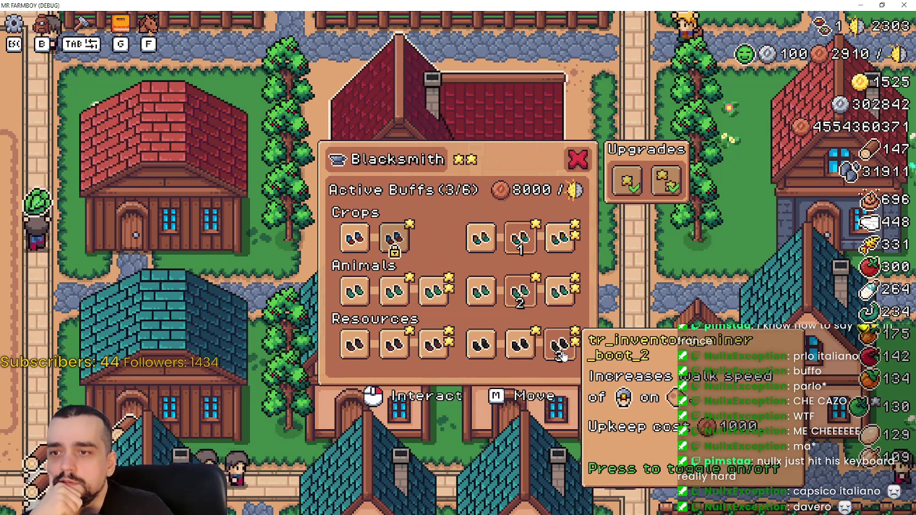
left_click(481, 344)
left_click(480, 292)
left_click(394, 292)
left_click(394, 344)
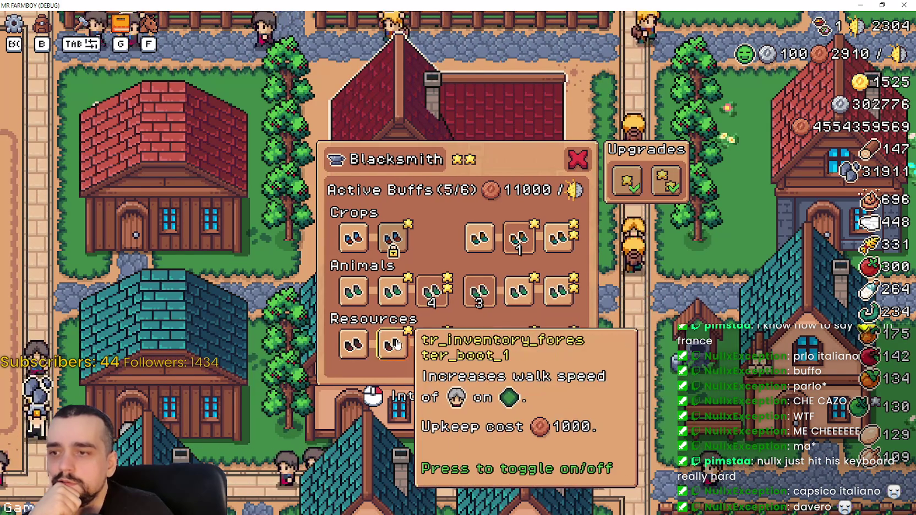
left_click(434, 344)
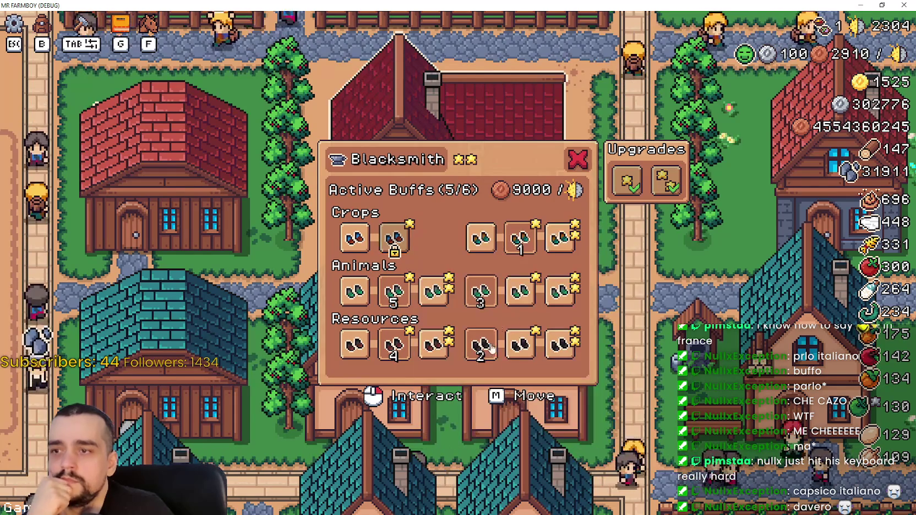
left_click(433, 292)
Step: Switch each row to its top-tier boot for 5/6 buffs at 16000 upkeep, then window the game
left_click(558, 238)
left_click(557, 292)
left_click(557, 344)
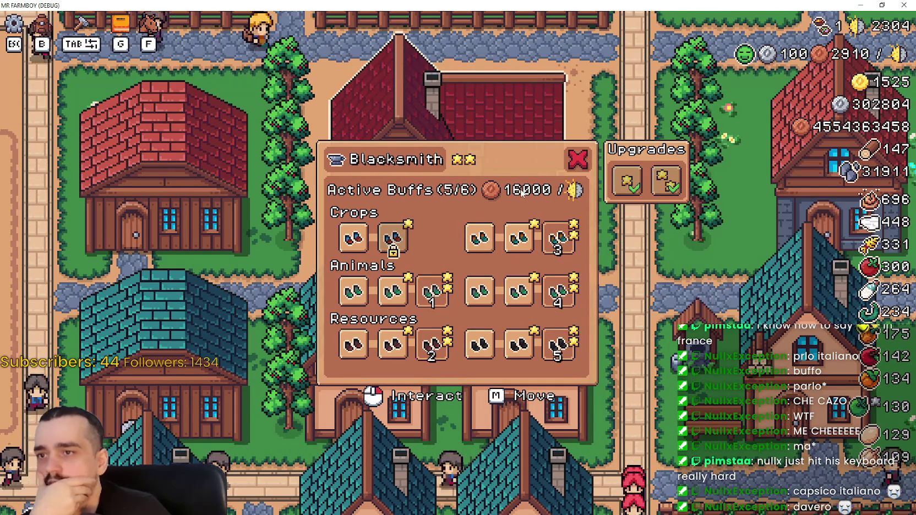
left_click(874, 4)
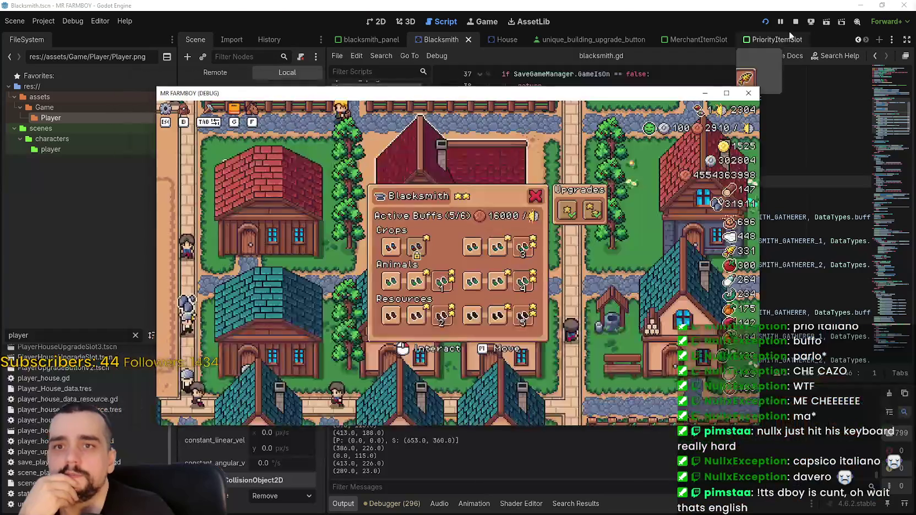
Step: Stop the game, set upkeep_cost's default from 1000 to 0 and save, then search blacksmith.gd for 'upkeep'
left_click(795, 24)
left_click(666, 118)
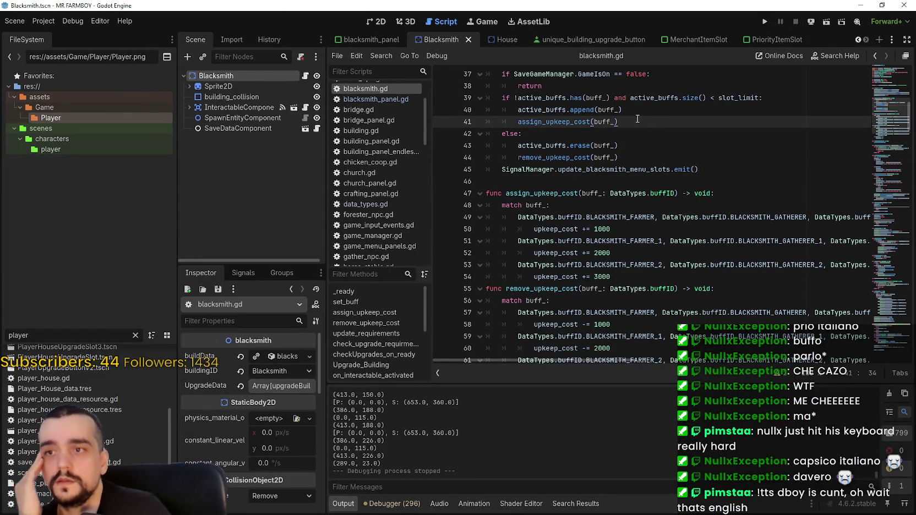
scroll(617, 217, "up", 5)
scroll(884, 105, "up", 7)
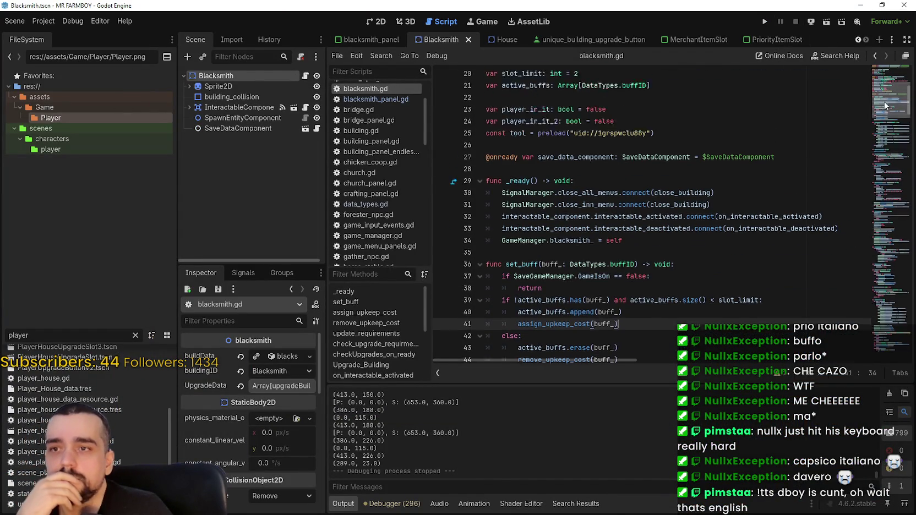
scroll(879, 93, "up", 1)
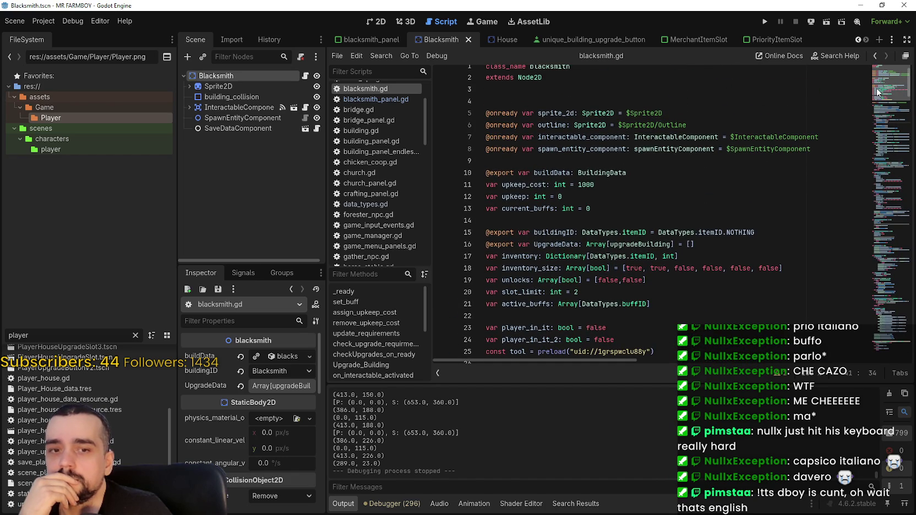
left_click_drag(595, 185, 583, 185)
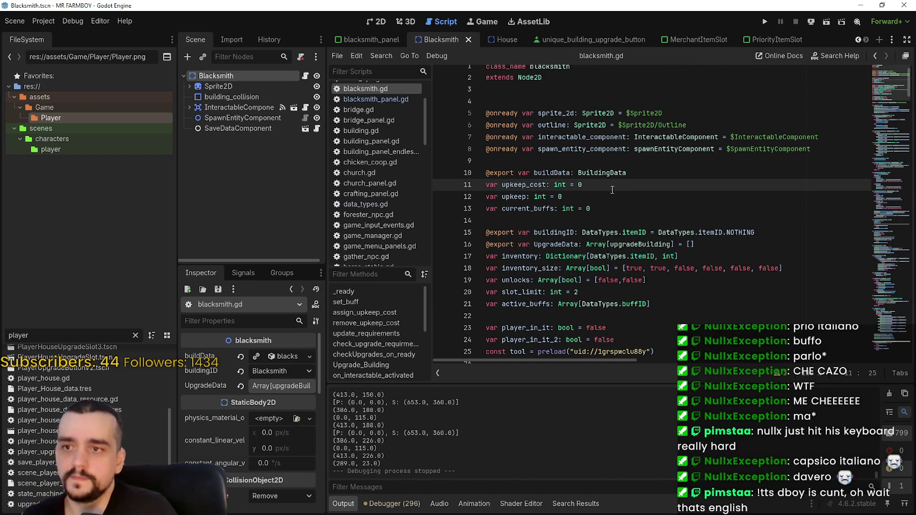
key("ctrl+s")
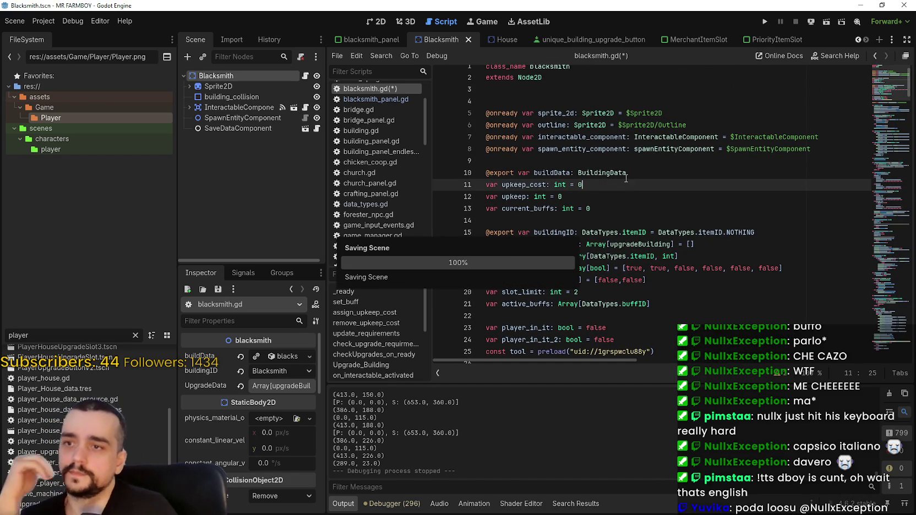
double_click(512, 198)
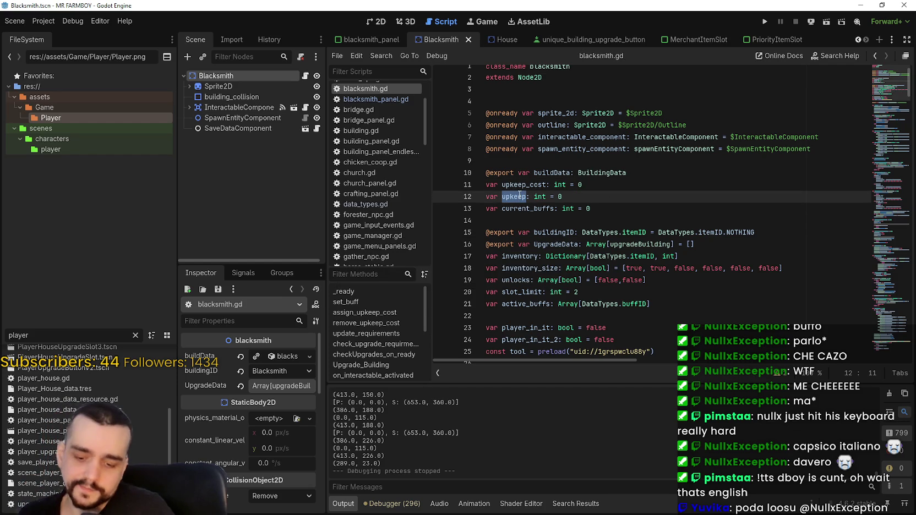
key("ctrl+f")
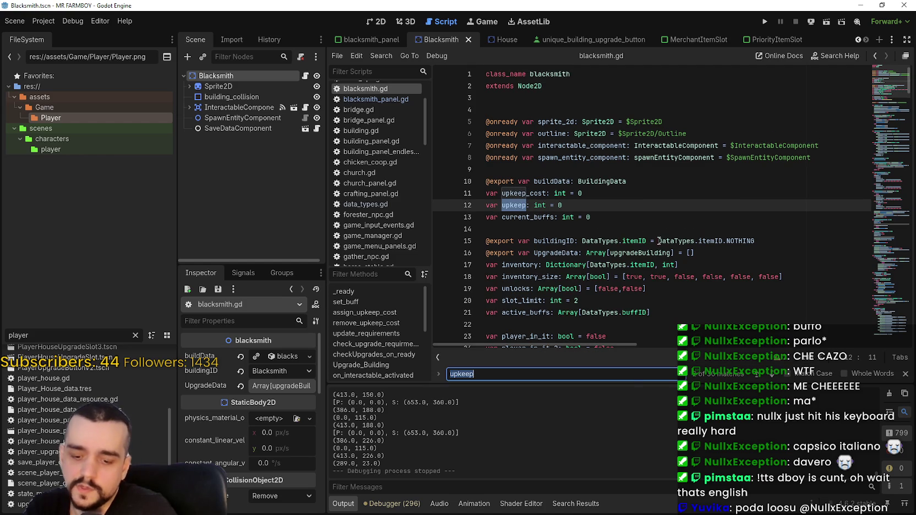
Step: Go to the next upkeep match and rename upkeep_cost to upkeep on lines 50, 52 and 54
left_click(768, 371)
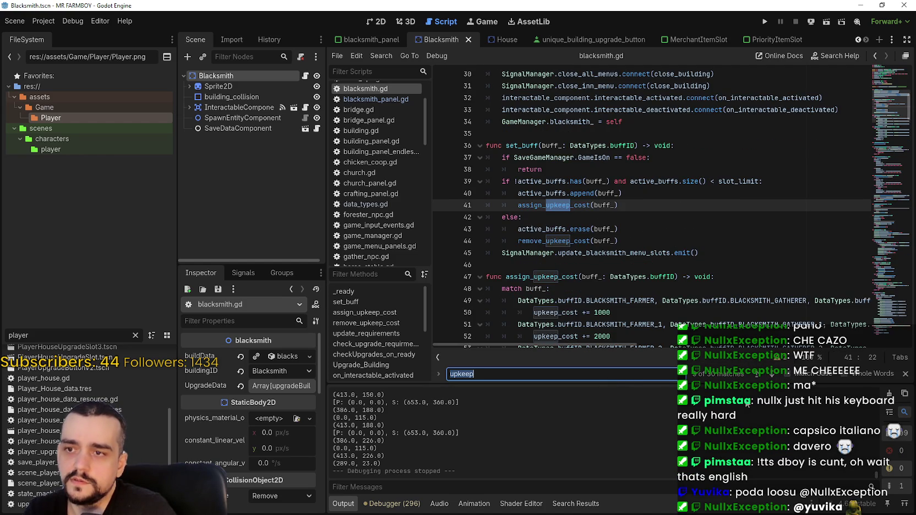
scroll(578, 242, "down", 2)
double_click(555, 240)
type("upkeep")
double_click(556, 265)
type("upkeep")
double_click(561, 288)
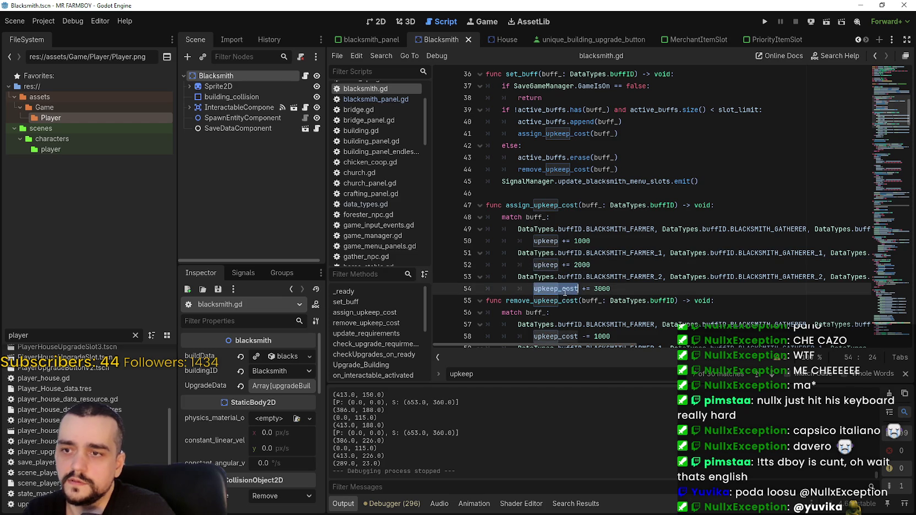
type("upkeep")
Step: Rename upkeep_cost to upkeep on lines 58, 60, 62, 63 and 64, save, and switch to blacksmith_panel
scroll(564, 291, "down", 3)
double_click(562, 231)
type("upkeep")
double_click(564, 253)
type("upkeep")
double_click(565, 277)
type("upkeep")
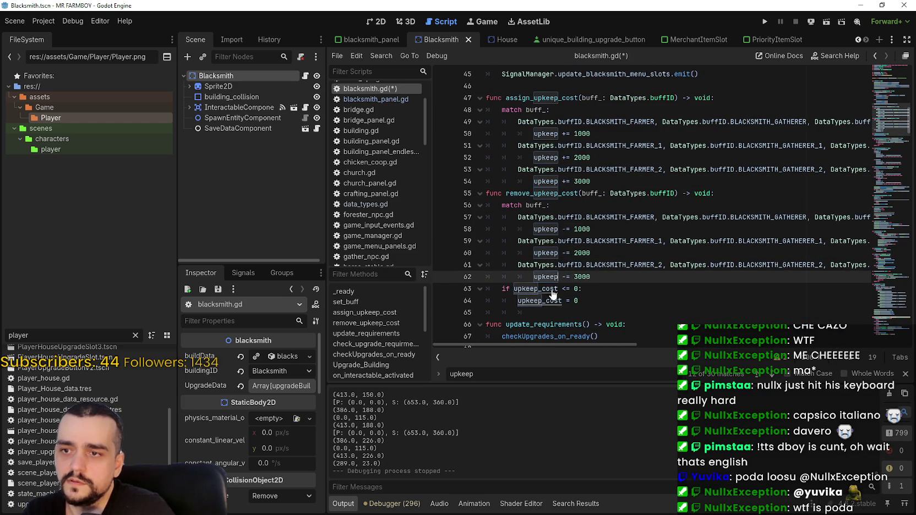
double_click(548, 290)
type("upkeep")
double_click(542, 300)
type("upkeep")
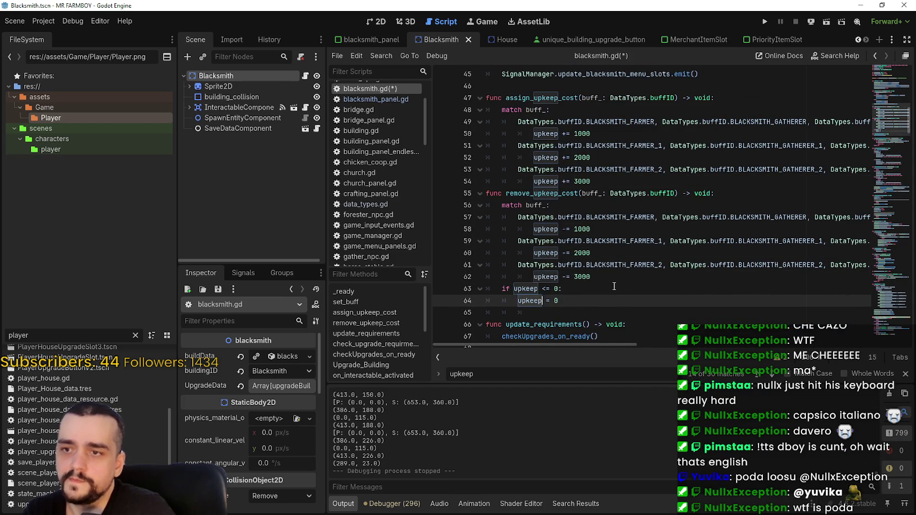
key("ctrl+s")
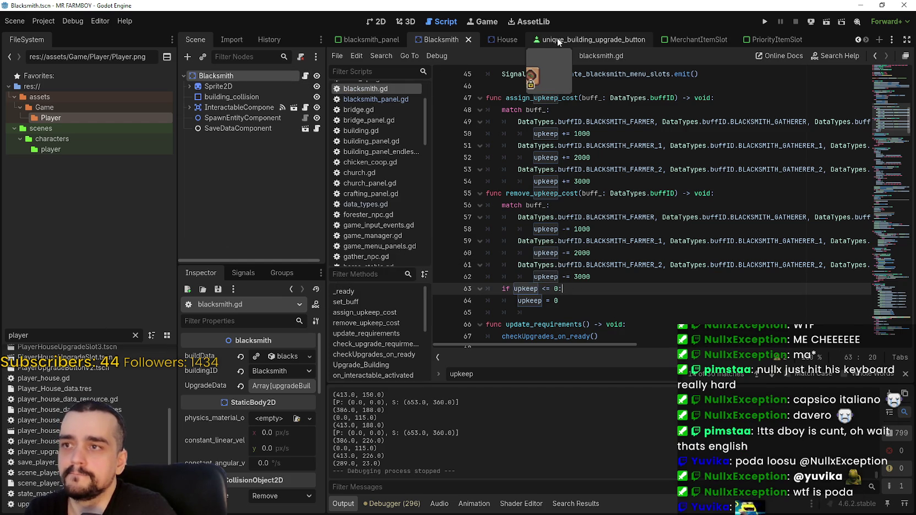
left_click(375, 38)
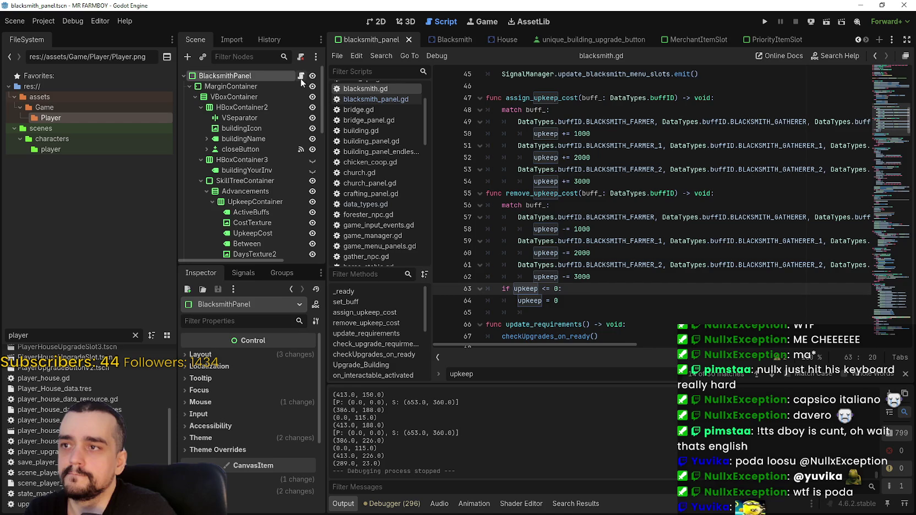
Step: In blacksmith_panel.gd, remove '_cost' from the upkeep references on lines 51 and 65, and save
left_click(301, 77)
left_click(715, 253)
key("Delete")
key("Delete")
key("Delete")
left_click(719, 86)
key("BackSpace")
key("Delete")
key("Delete")
key("Delete")
left_click(727, 111)
key("ctrl+s")
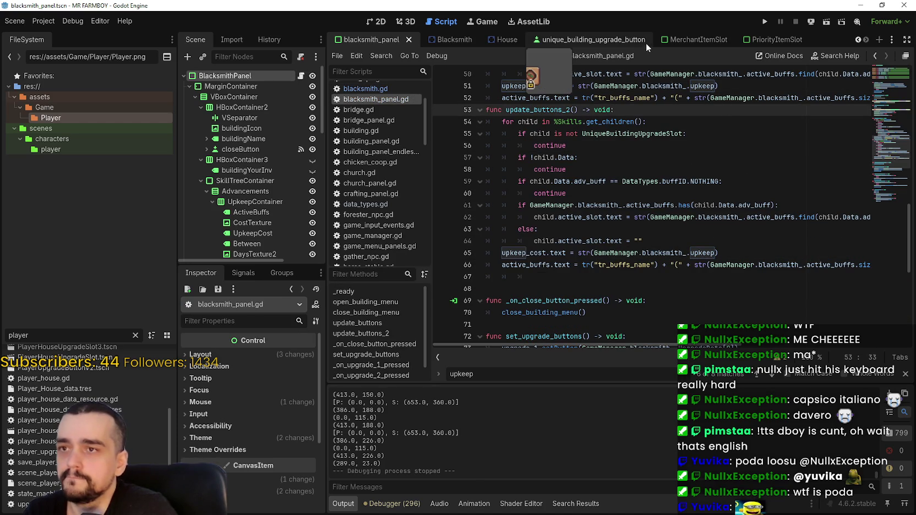
Step: Return to the Blacksmith scene and scroll through blacksmith.gd
left_click(448, 36)
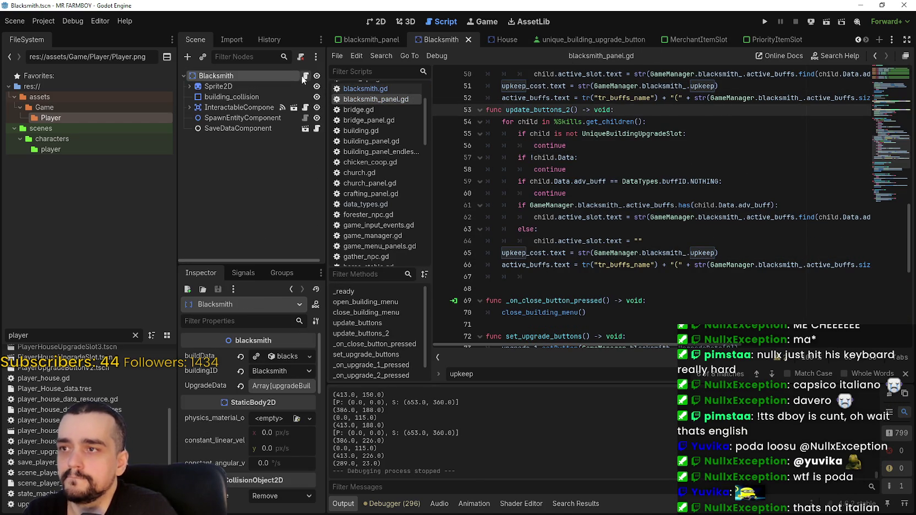
left_click(365, 88)
scroll(616, 192, "down", 3)
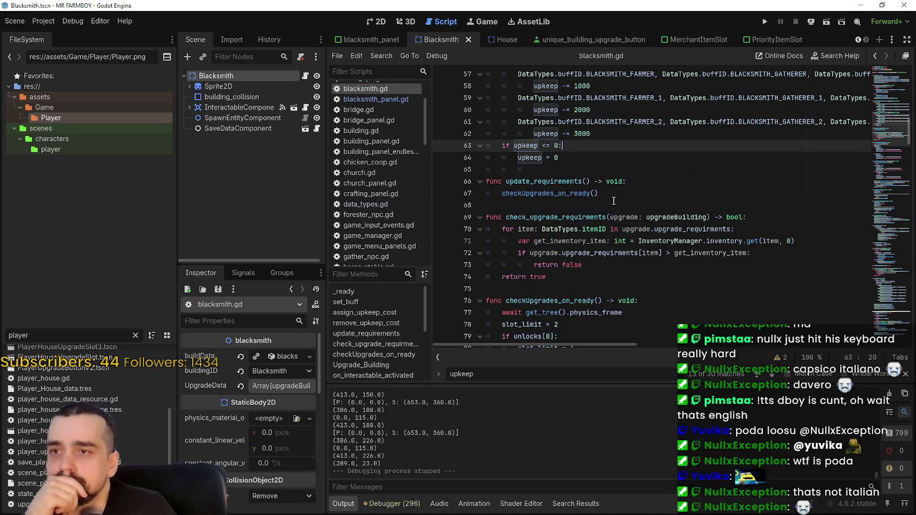
mouse_move(558, 196)
scroll(744, 252, "down", 6)
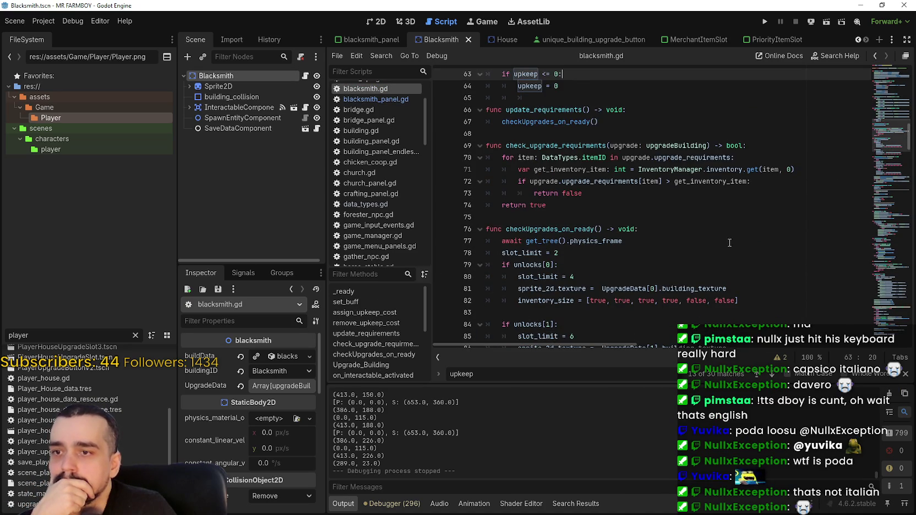
scroll(707, 245, "down", 3)
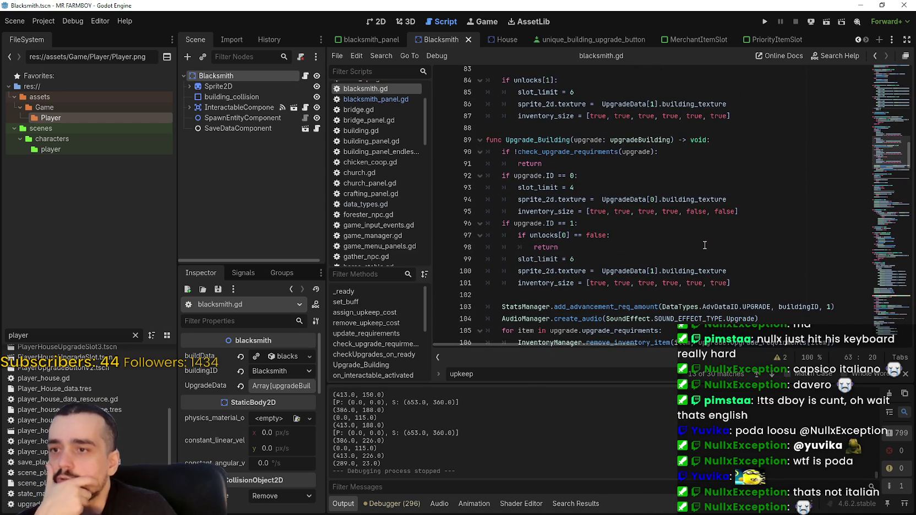
scroll(703, 242, "down", 3)
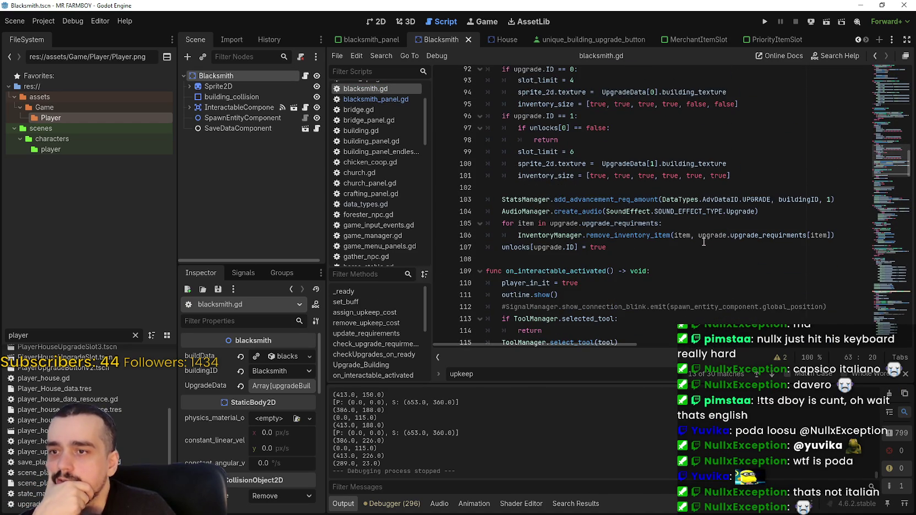
scroll(703, 242, "down", 3)
scroll(700, 240, "down", 4)
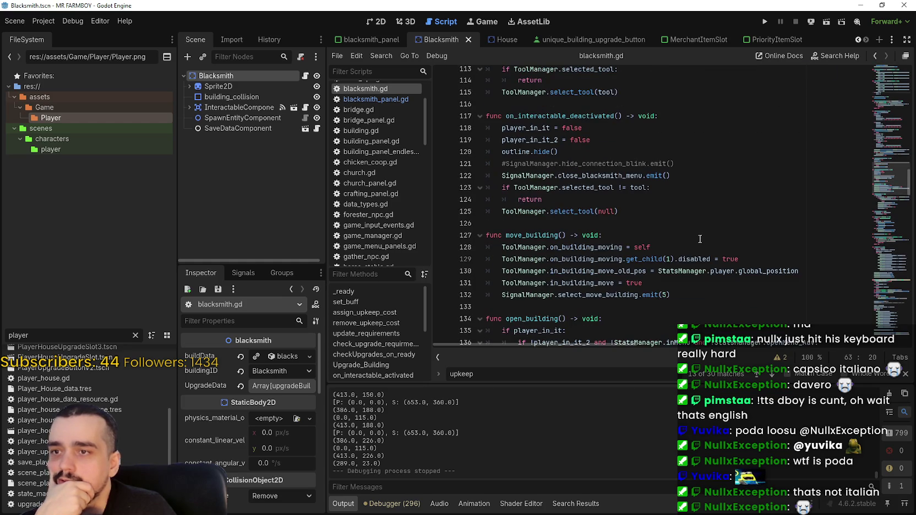
Step: Run the debug build, go fullscreen with F11, and load the Save 1 (Normal) game
left_click(768, 22)
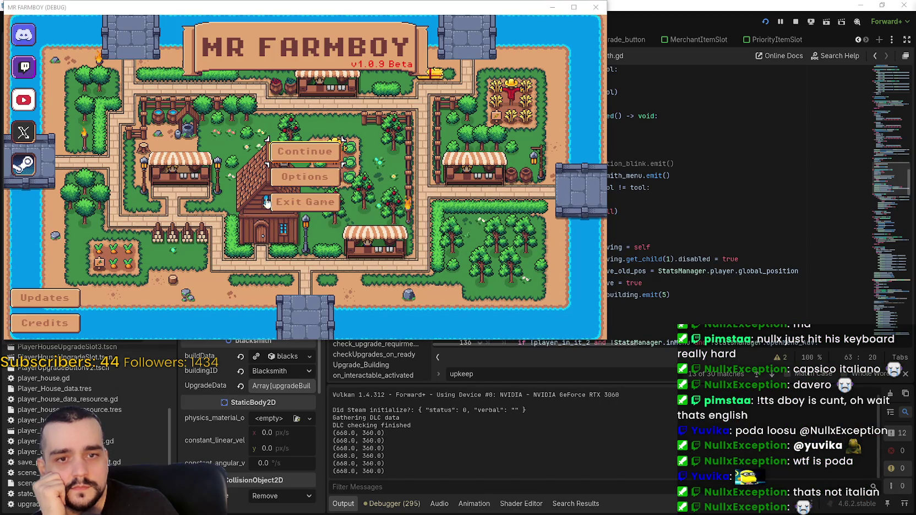
key("Return")
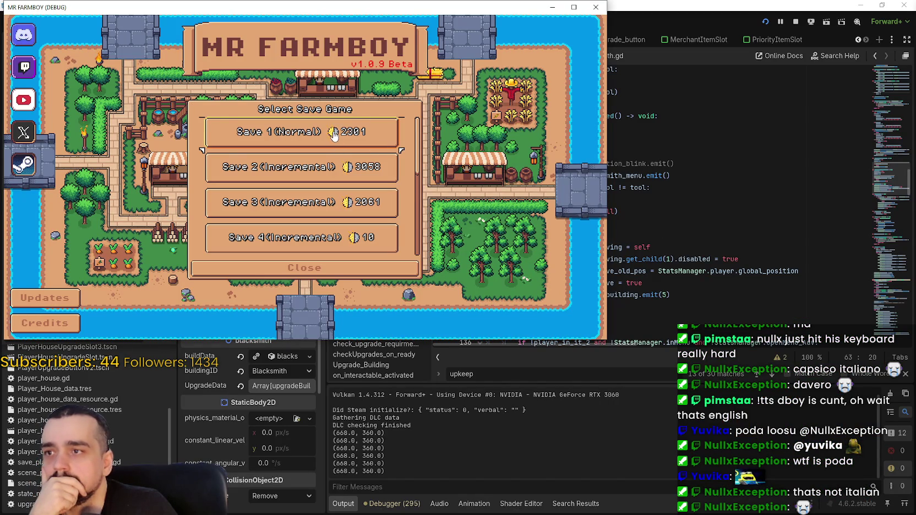
left_click(334, 135)
key("F11")
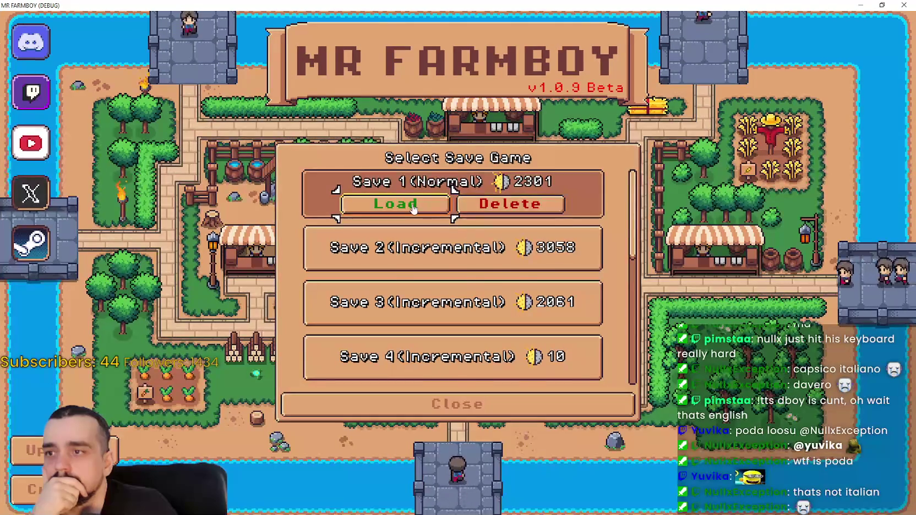
left_click(414, 207)
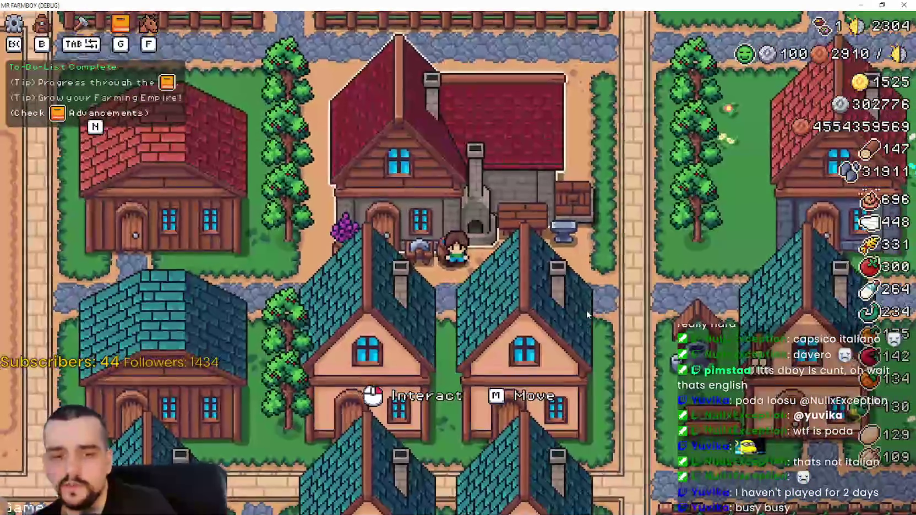
Step: Open the Blacksmith panel and unlock the first- and third-column boots in the Crops, Animals and Resources rows
scroll(589, 312, "down", 2)
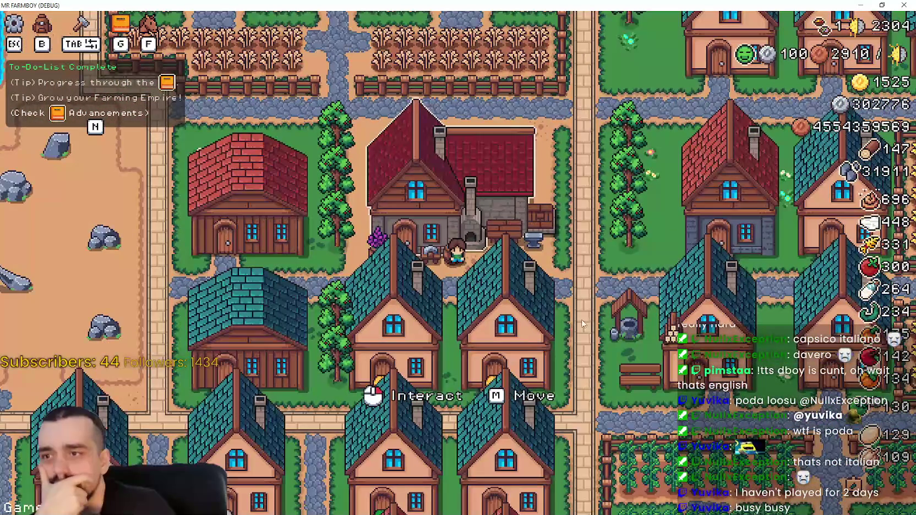
scroll(578, 318, "up", 2)
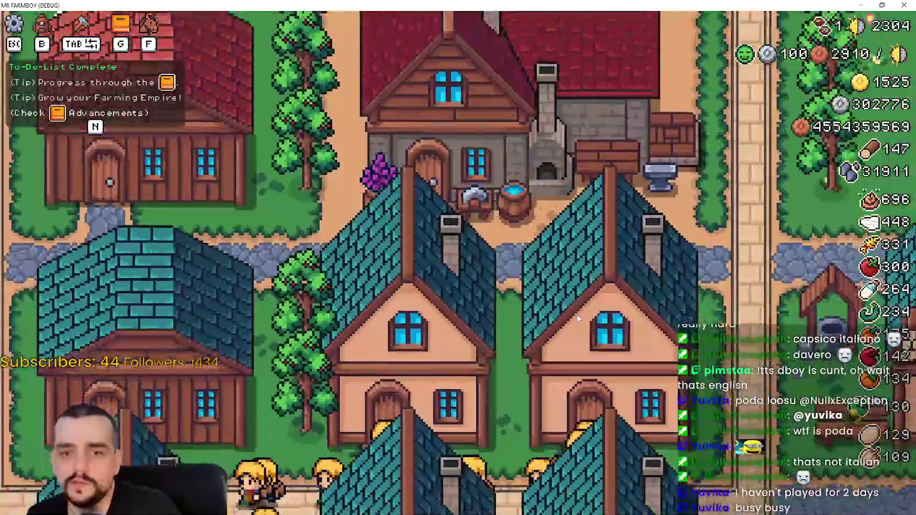
left_click(578, 318)
mouse_move(359, 234)
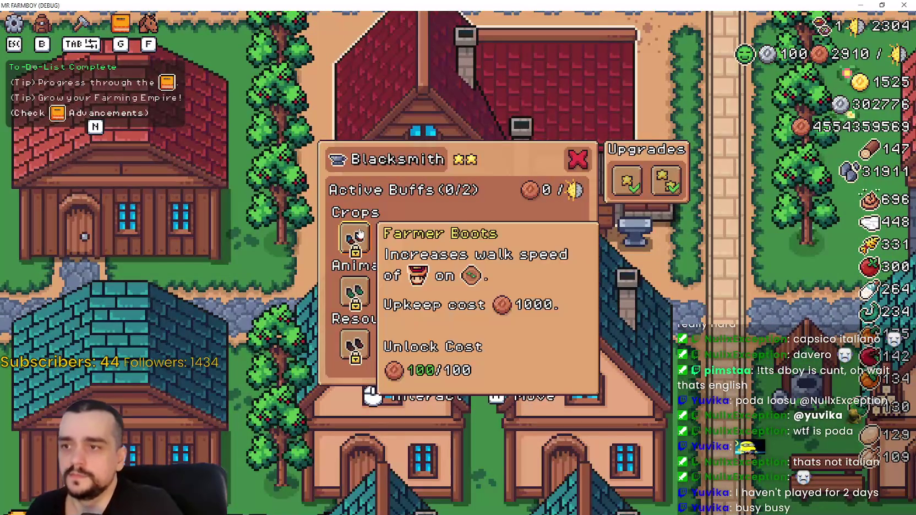
mouse_move(495, 242)
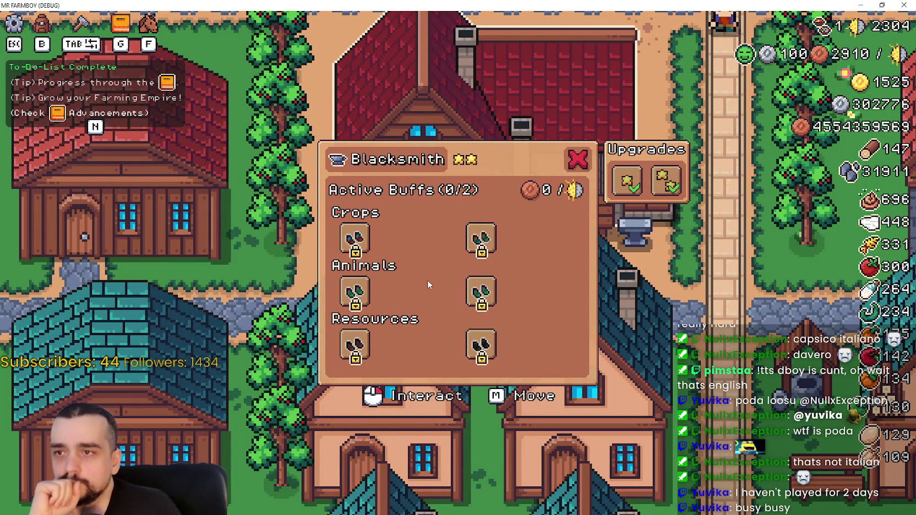
left_click(365, 237)
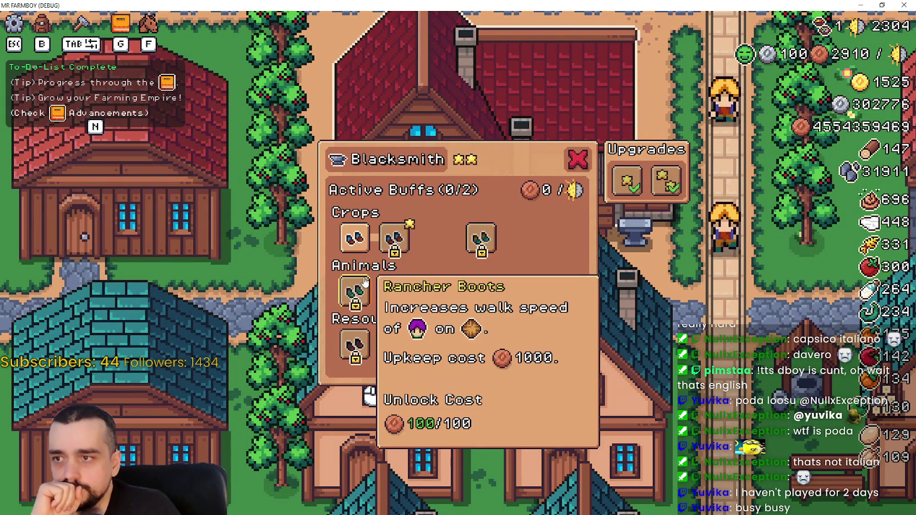
left_click(357, 292)
left_click(357, 345)
left_click(477, 343)
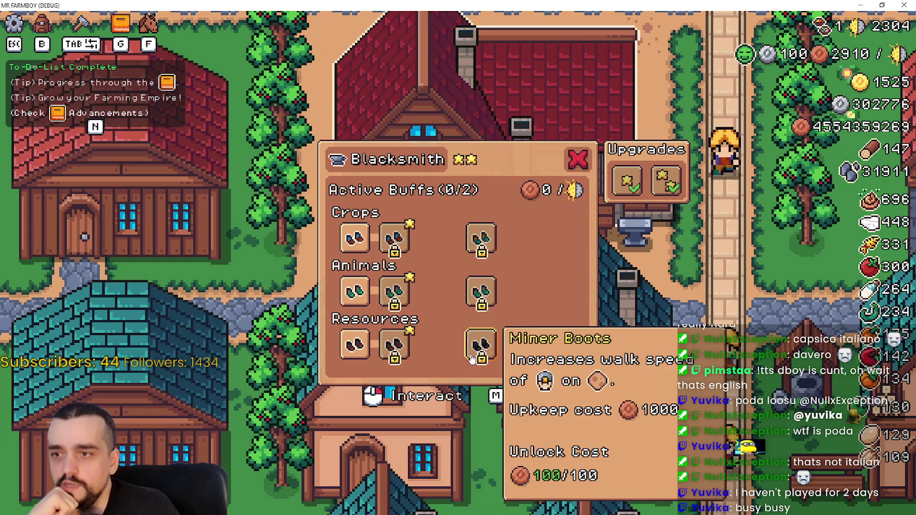
left_click(478, 290)
left_click(478, 241)
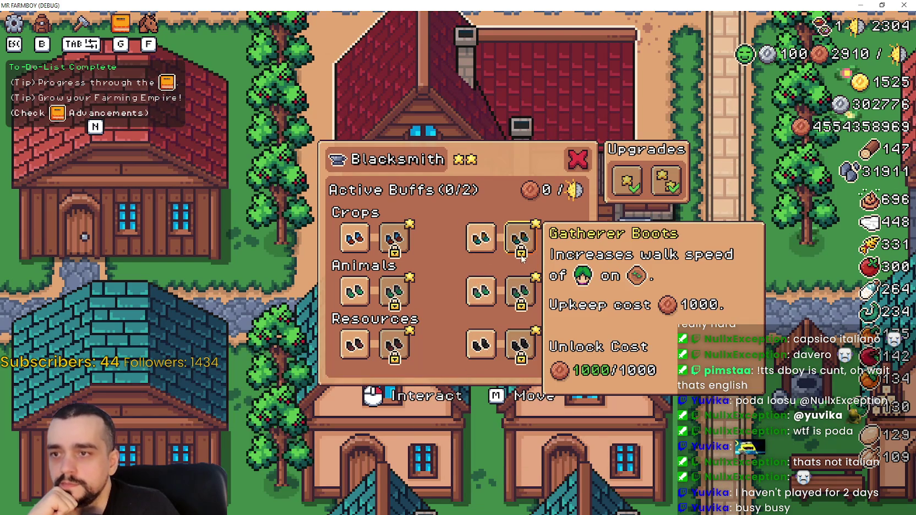
Step: Unlock the remaining fourth, fifth, second and third boots across the Crops, Animals and Resources rows
left_click(521, 256)
left_click(521, 297)
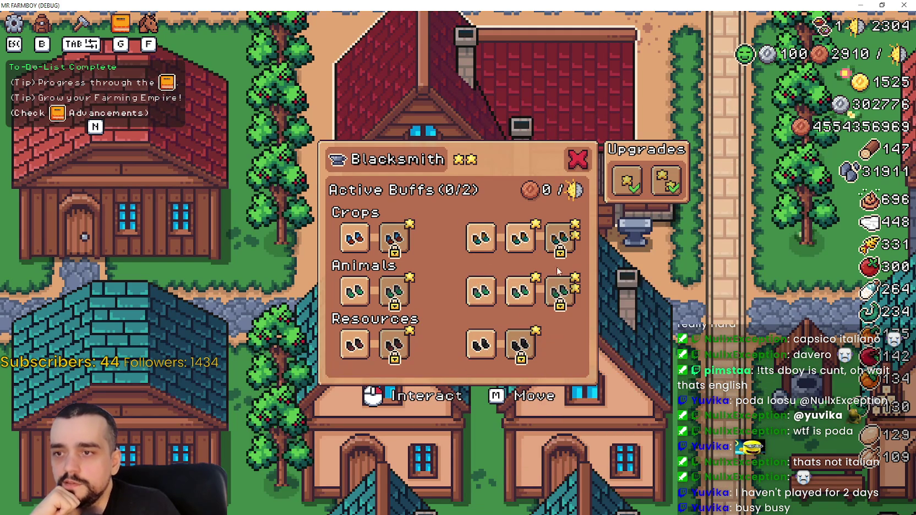
left_click(560, 240)
left_click(561, 292)
left_click(537, 346)
left_click(538, 348)
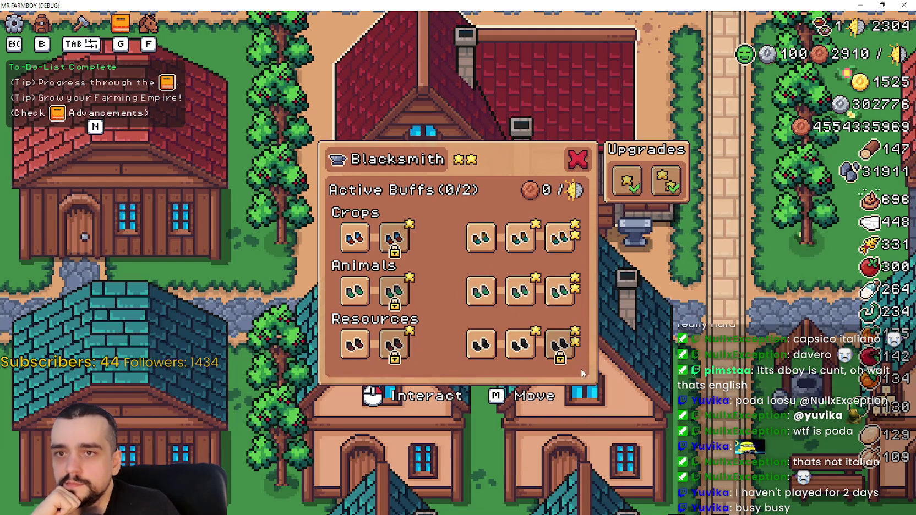
left_click(562, 346)
left_click(392, 301)
left_click(433, 295)
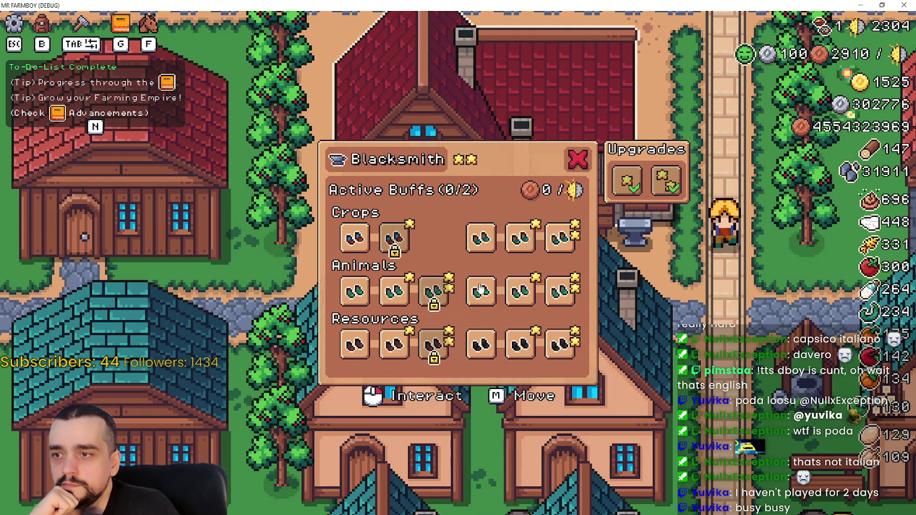
left_click(433, 345)
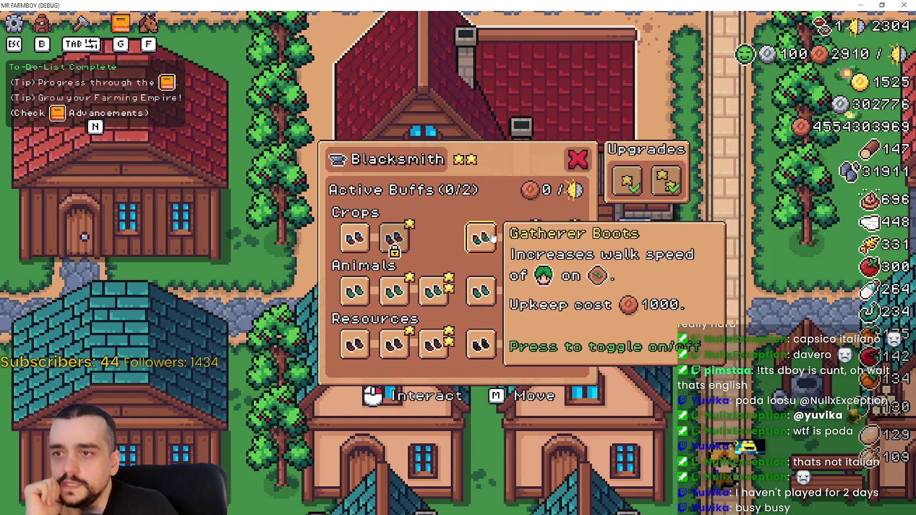
Step: Activate the Gatherer, top-tier Animals, forester, rancher and farmer boots for 6/6 buffs at 13000 upkeep
left_click(481, 238)
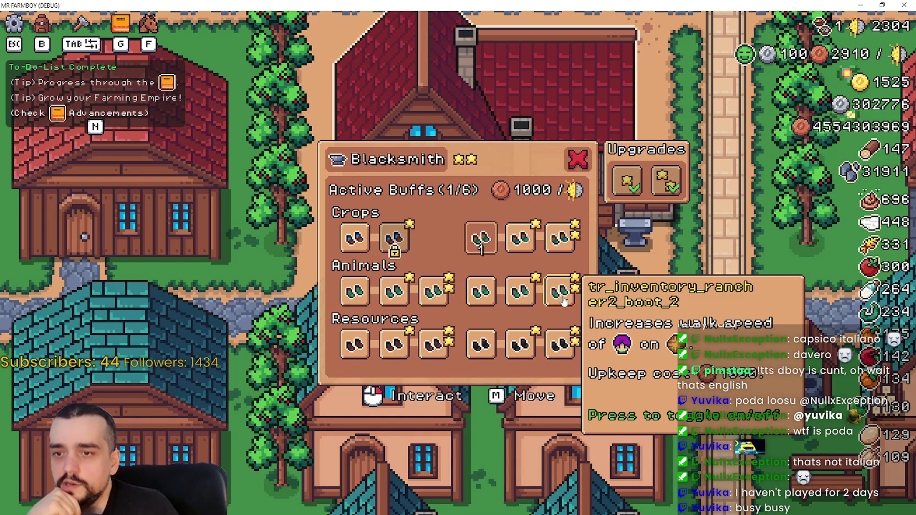
left_click(565, 301)
left_click(560, 345)
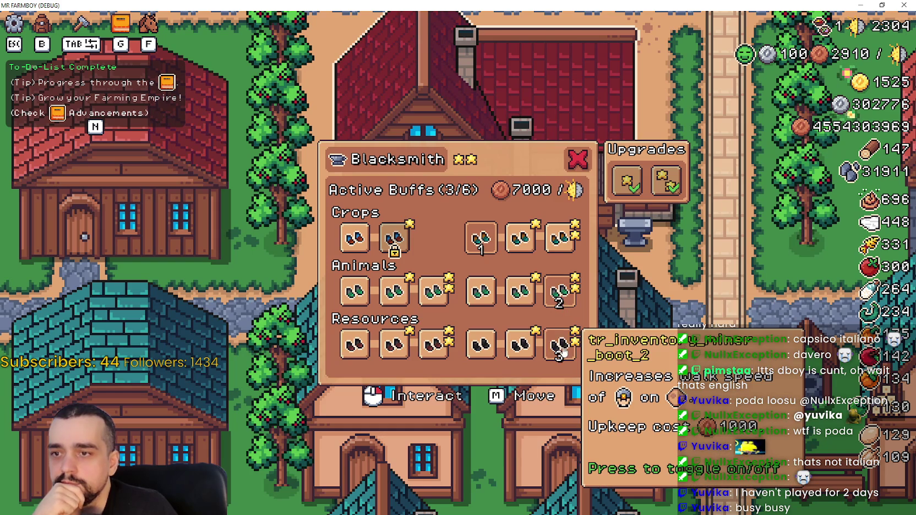
left_click(436, 340)
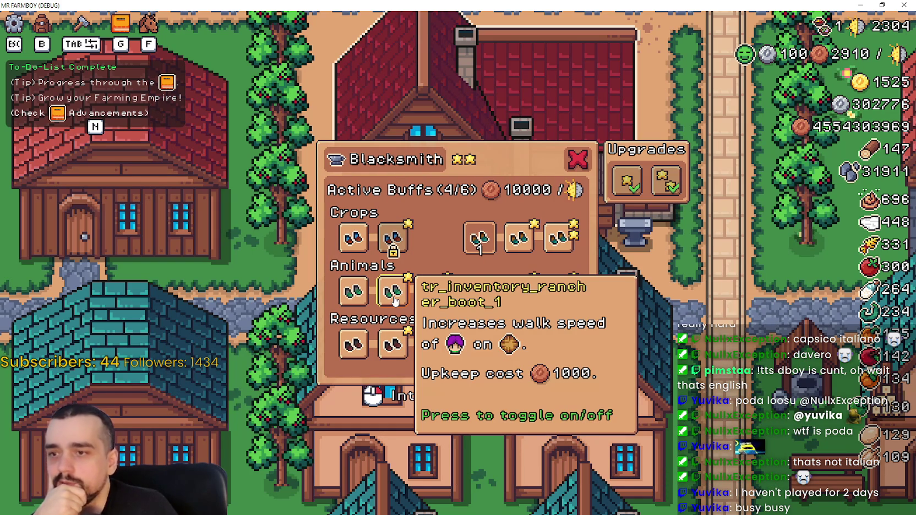
left_click(394, 300)
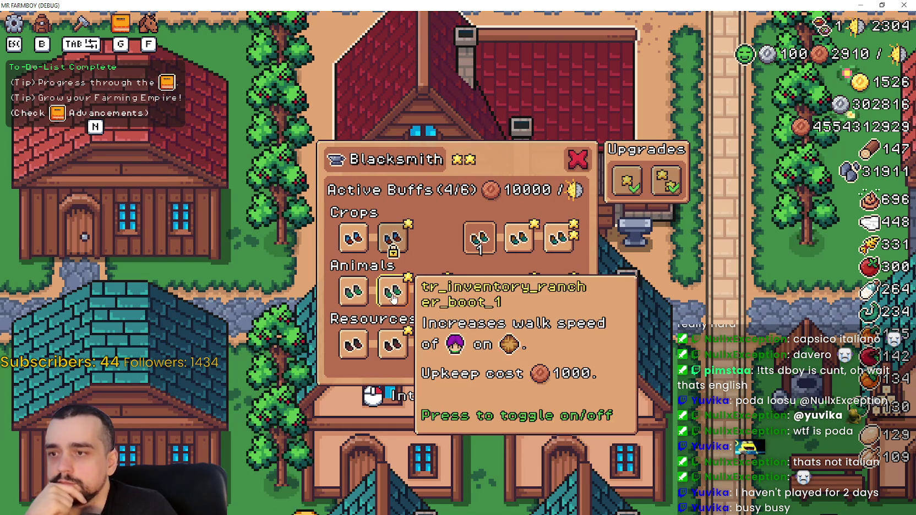
left_click(368, 244)
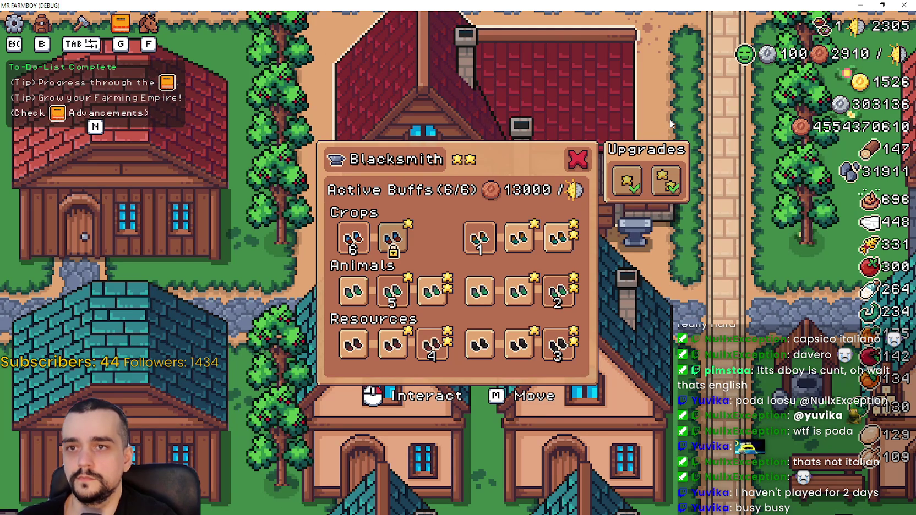
Step: Hide the to-do list tips with N and close the Blacksmith window
mouse_move(816, 28)
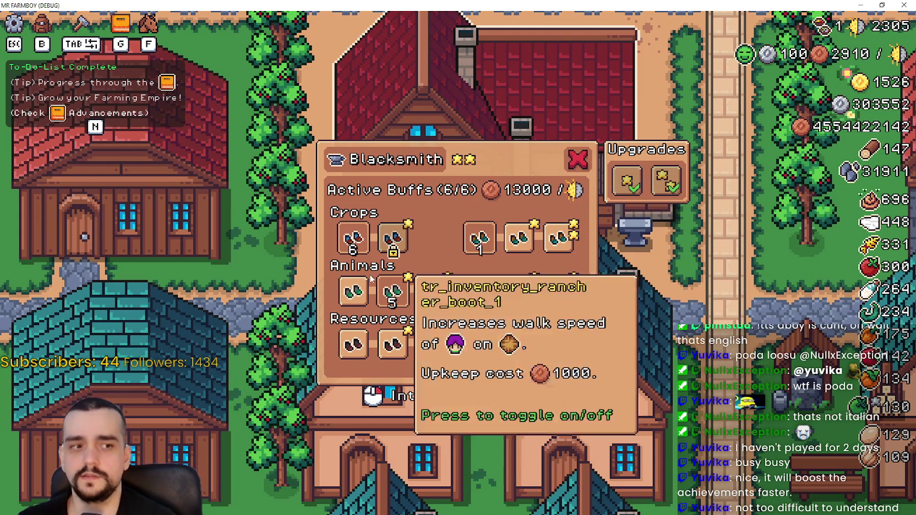
key("n")
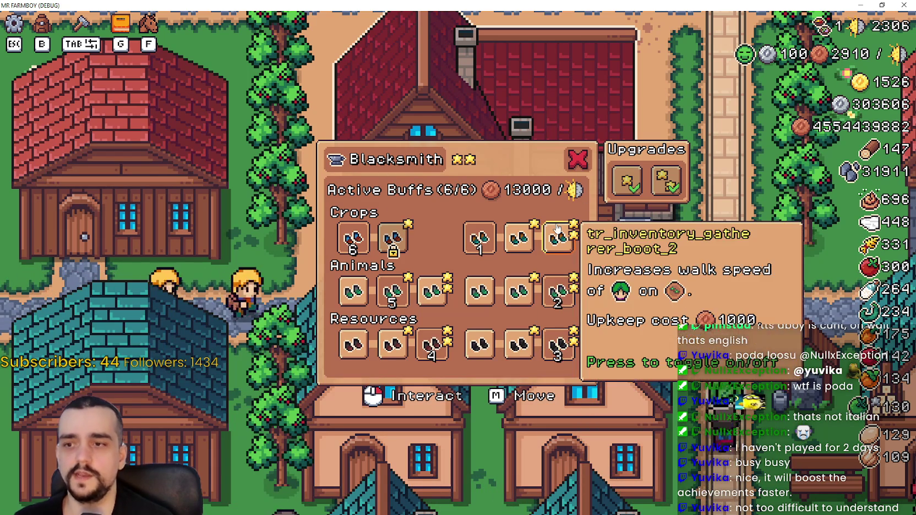
mouse_move(529, 234)
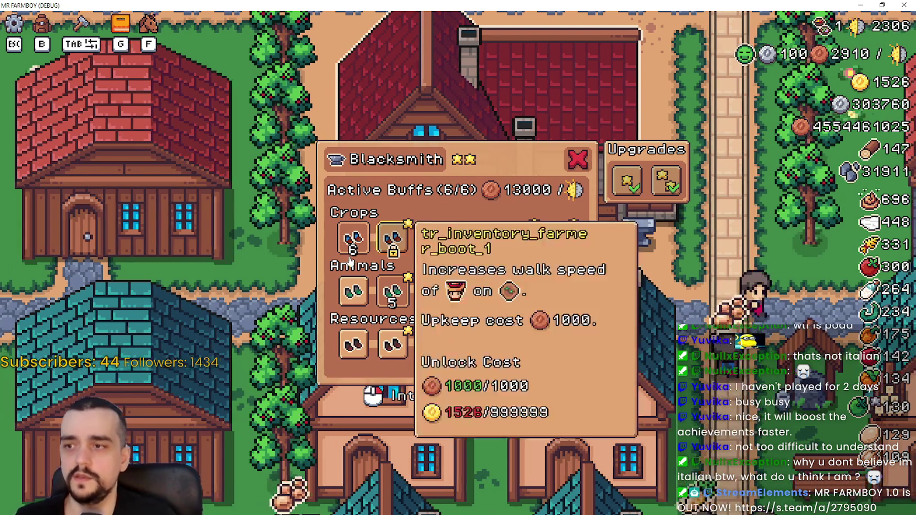
key("Escape")
Step: Mount the horse and ride through the village past the market stalls to the manor door by the lake
key("a")
key("f")
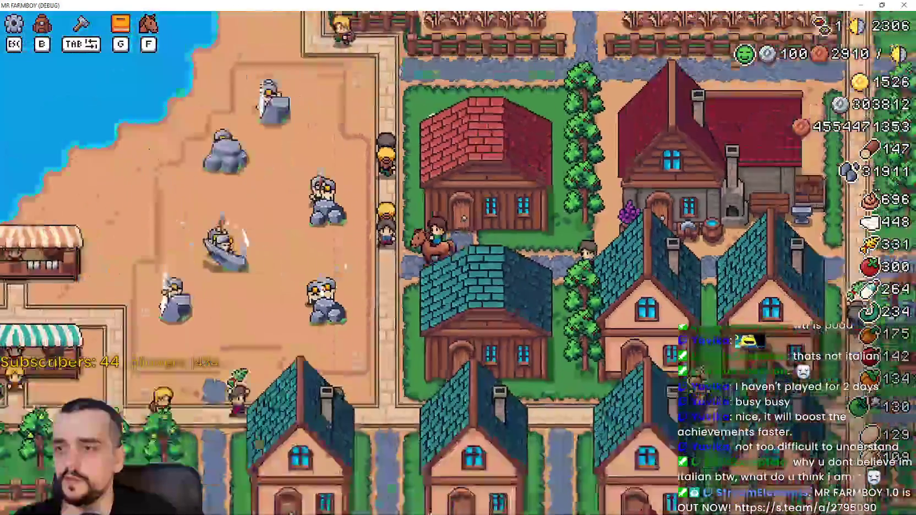
scroll(458, 258, "down", 5)
scroll(458, 257, "up", 5)
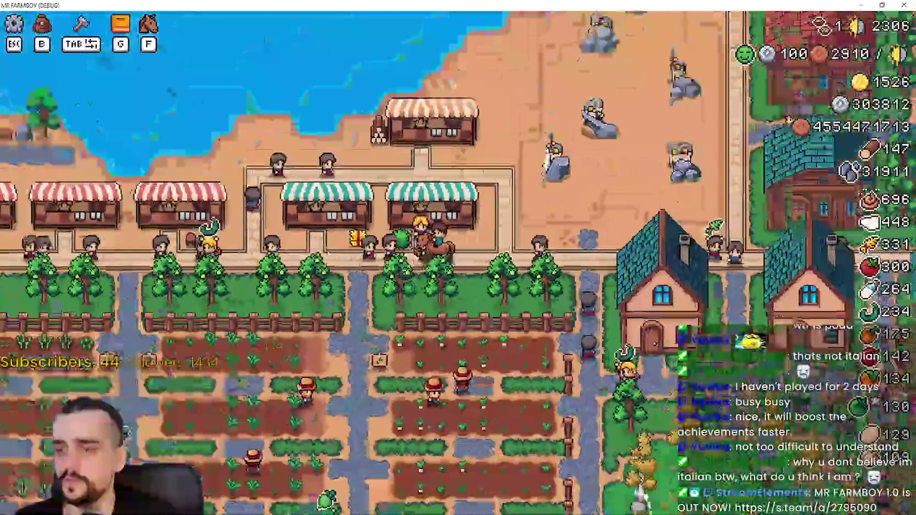
key("a")
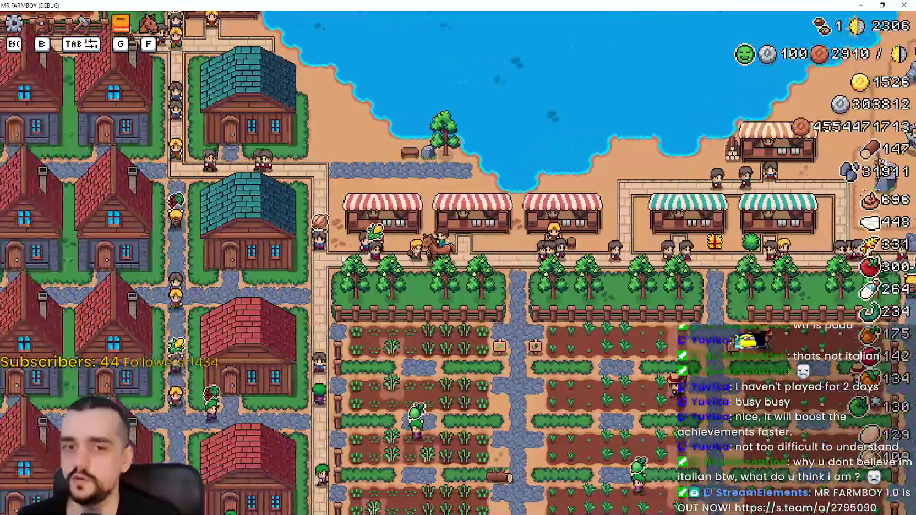
key("a")
key("s")
key("a")
key("s")
key("a")
key("w")
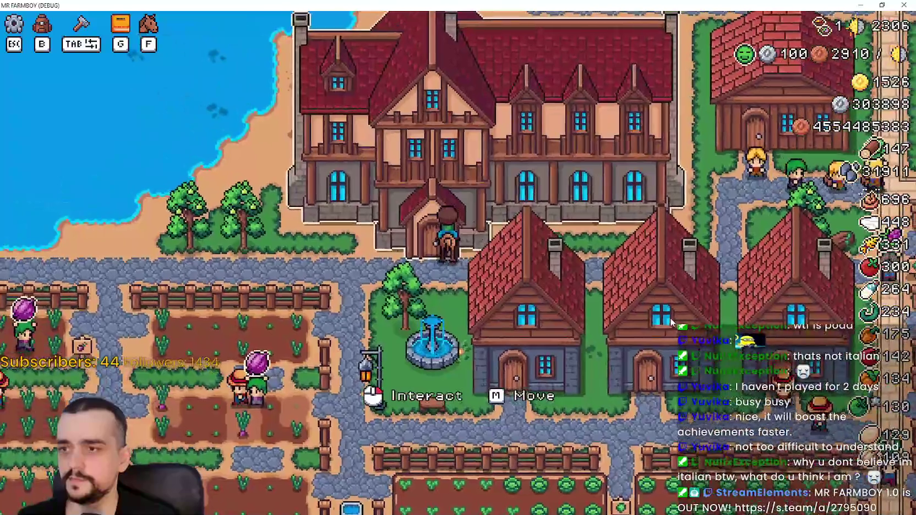
Step: Review the Inn upgrades, ride back across town toward the fields, and pause the game
left_click(671, 323)
mouse_move(416, 200)
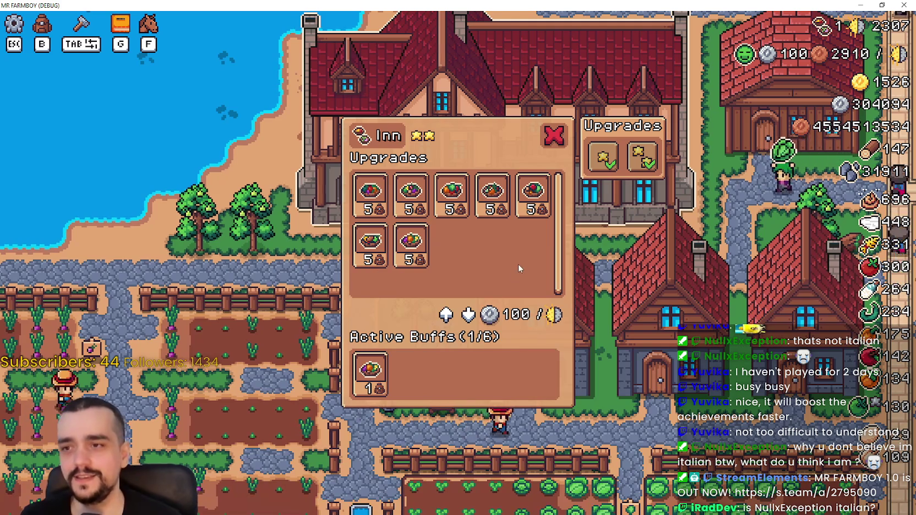
key("Escape")
key("d")
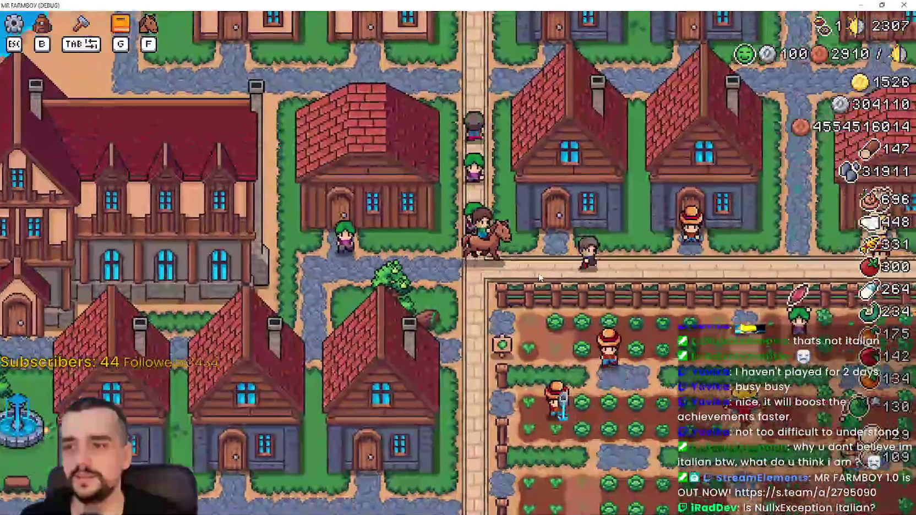
key("d")
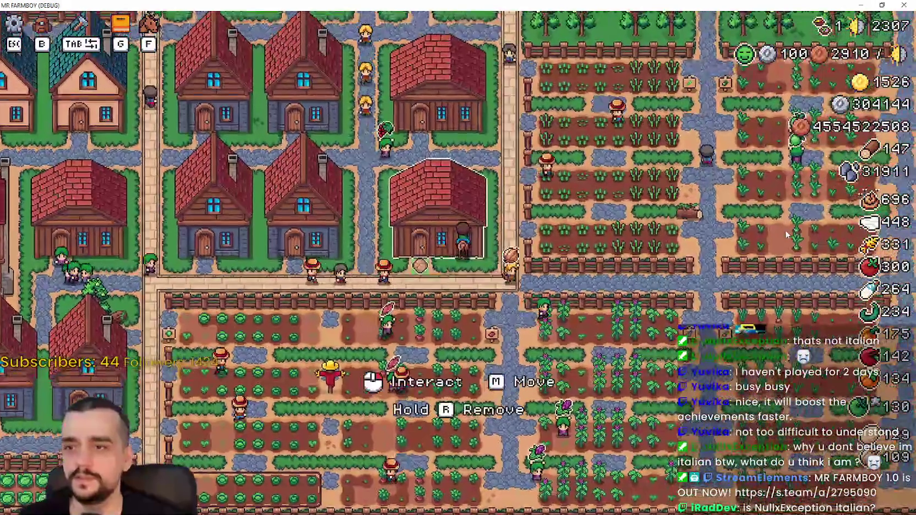
left_click(787, 235)
key("Escape")
key("Escape")
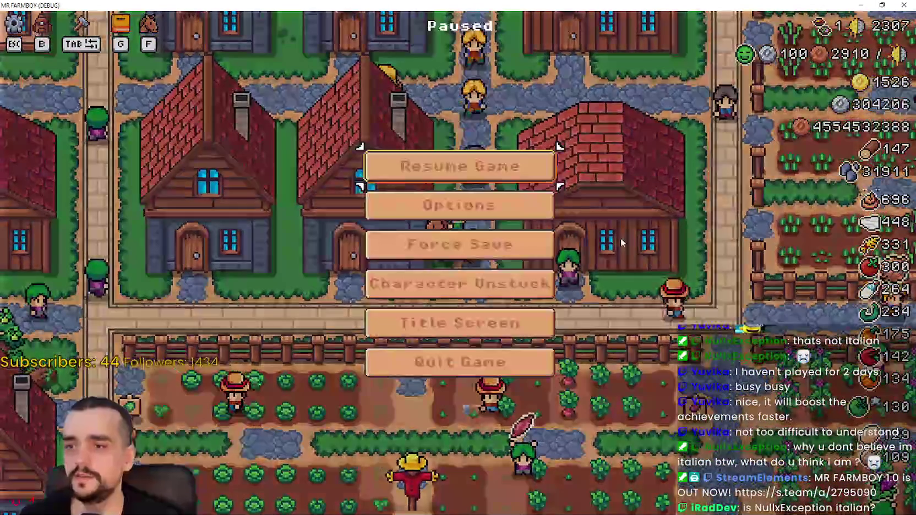
Step: Switch the game language to Italiano in the Game options and resume playing
left_click(500, 206)
left_click(185, 116)
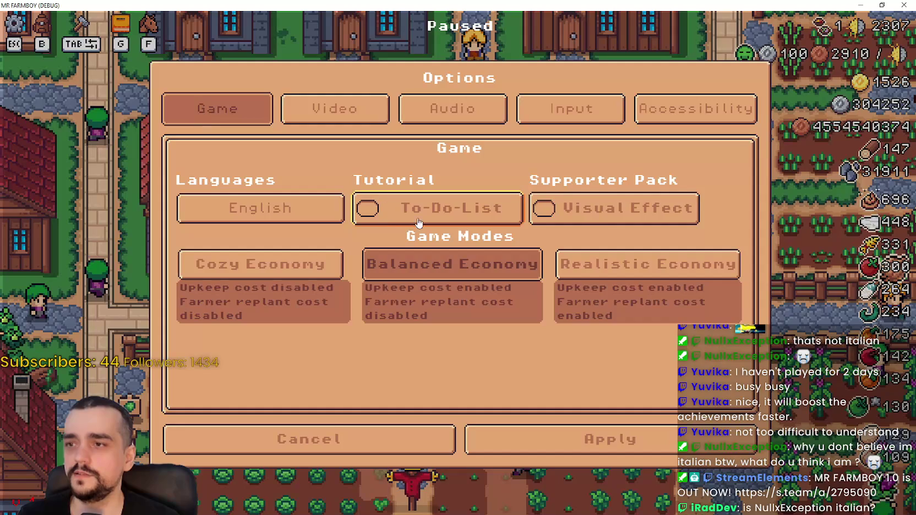
left_click(333, 214)
key("Escape")
key("Escape")
key("Escape")
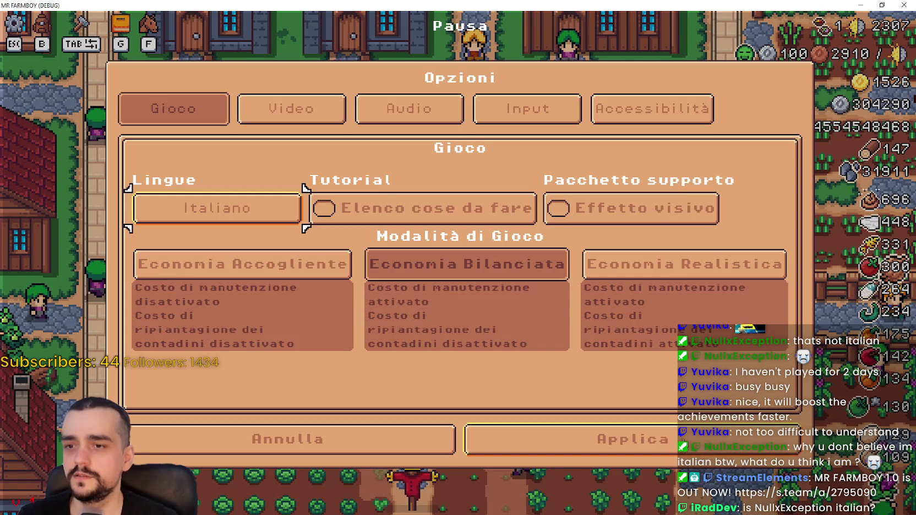
Step: Walk to the storage building and check the Magazzino and a house window in Italian
key("d")
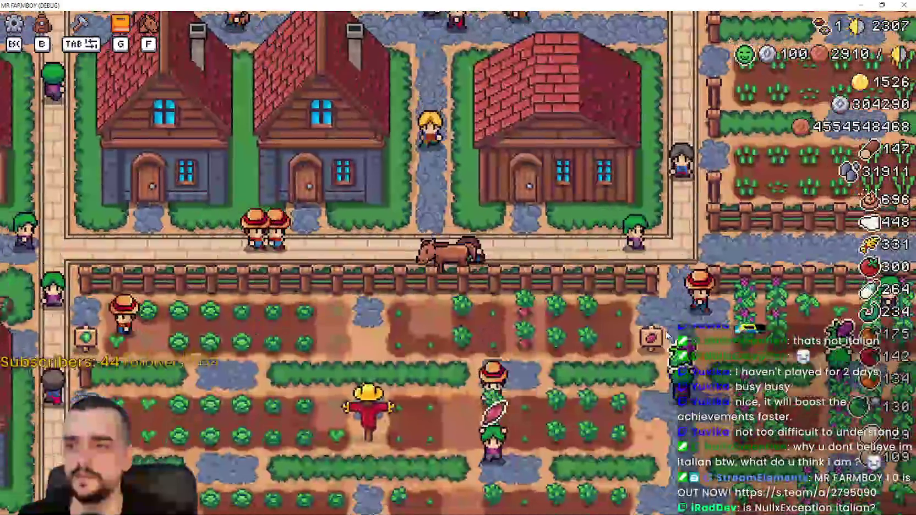
key("e")
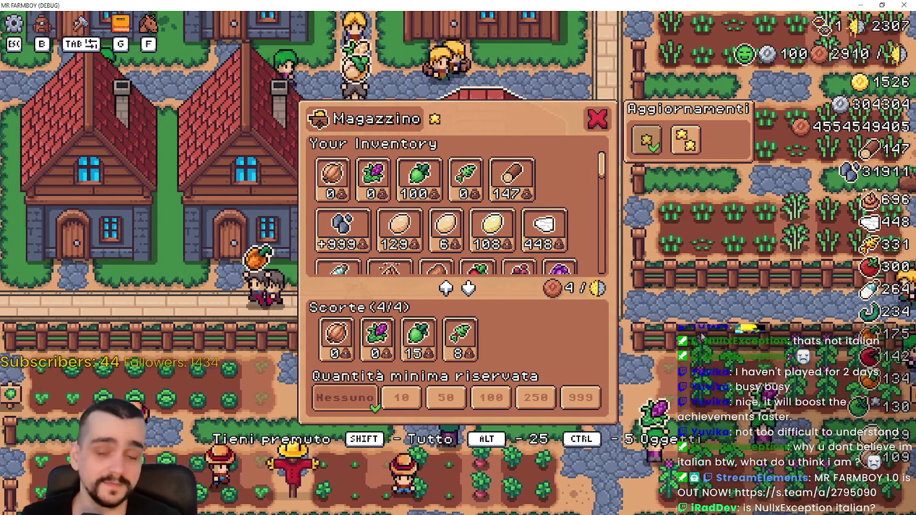
key("Escape")
key("a")
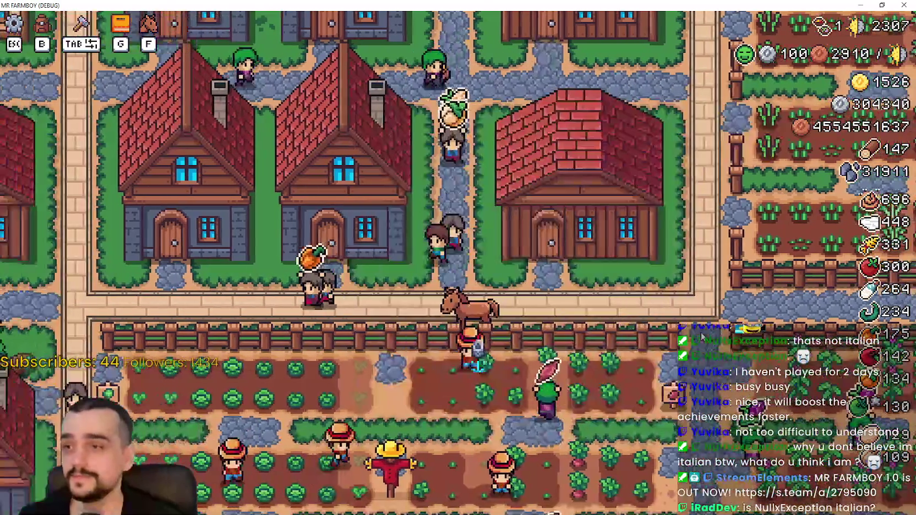
left_click(702, 336)
key("Escape")
Step: Recheck the Magazzino and Casa windows, then pause and open Opzioni
key("d")
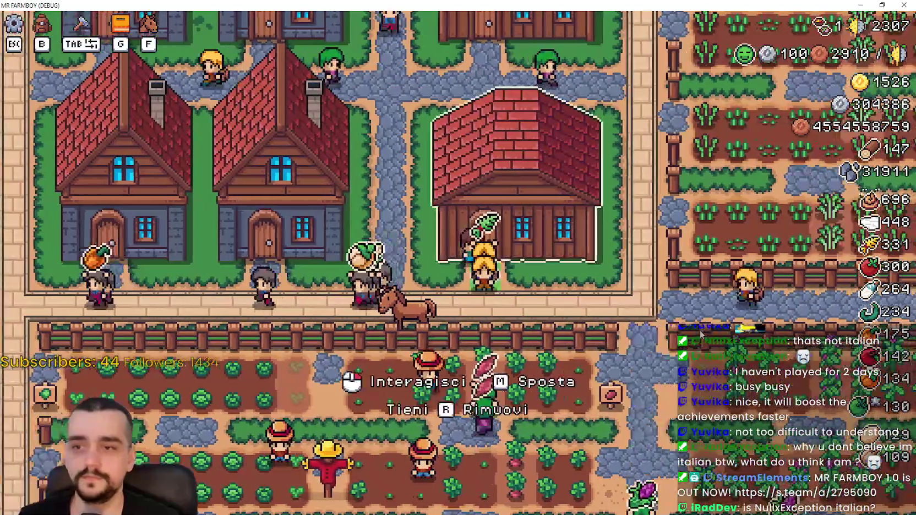
left_click(701, 334)
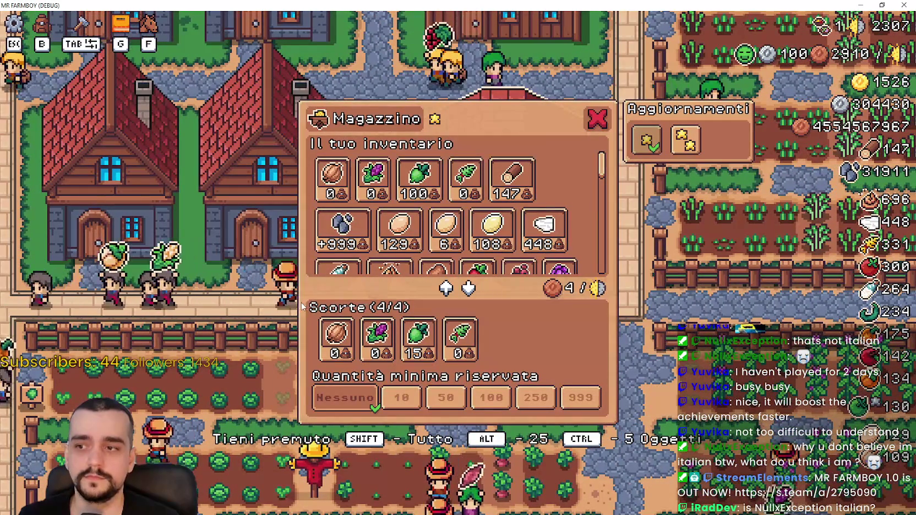
key("Escape")
key("a")
left_click(382, 303)
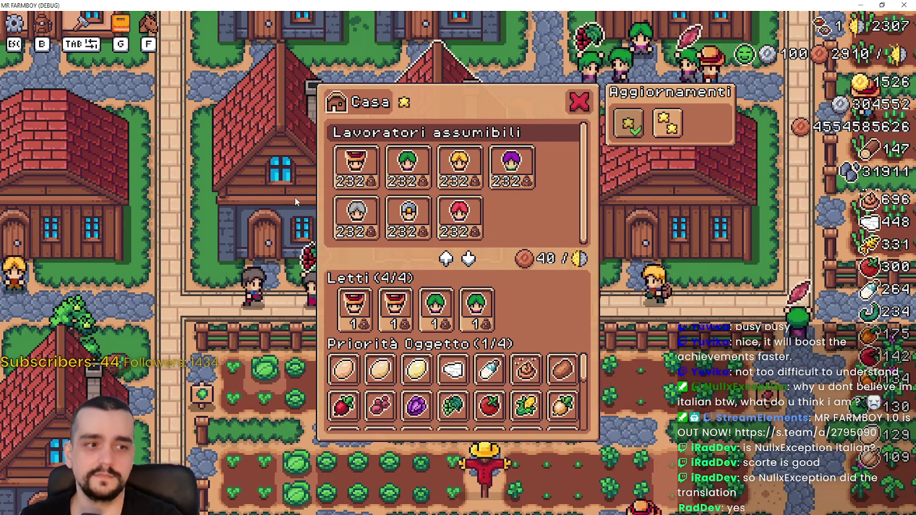
key("Escape")
key("Escape")
left_click(420, 216)
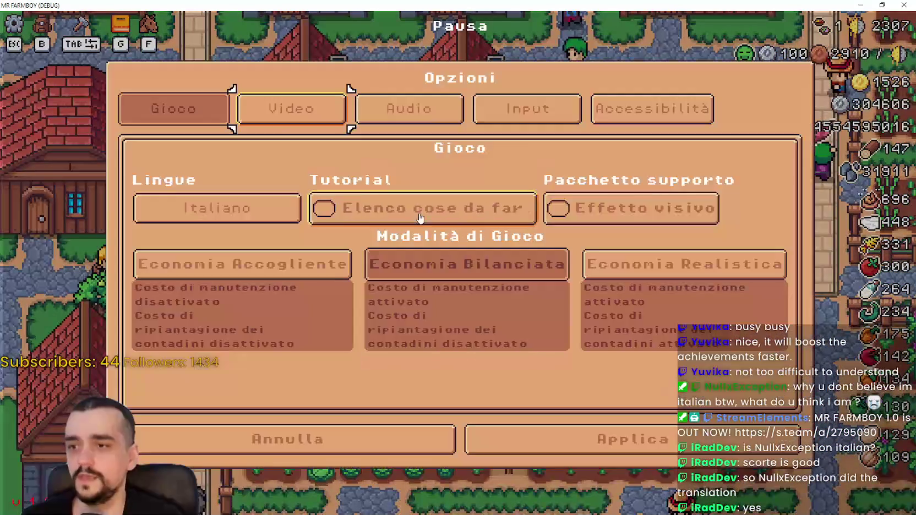
Step: Change the game language from Italiano to Français and resume playing
left_click(218, 221)
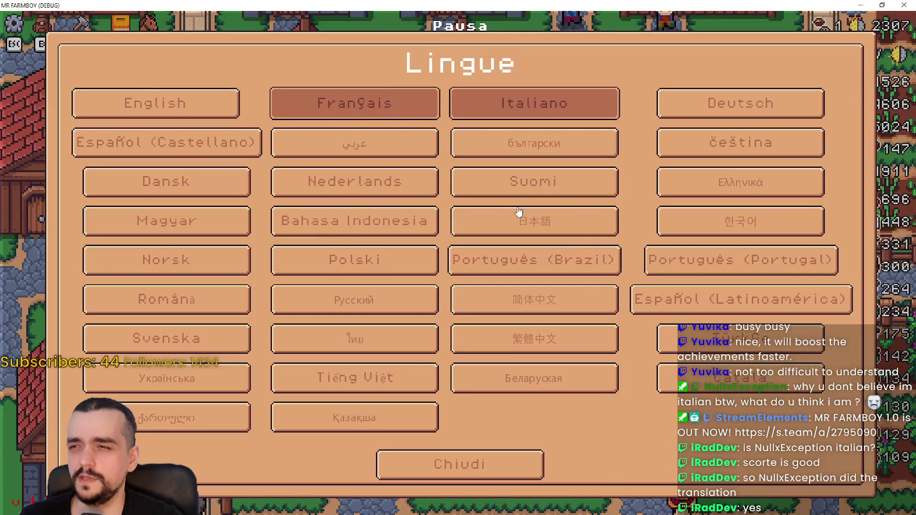
left_click(353, 103)
left_click(636, 439)
key("Escape")
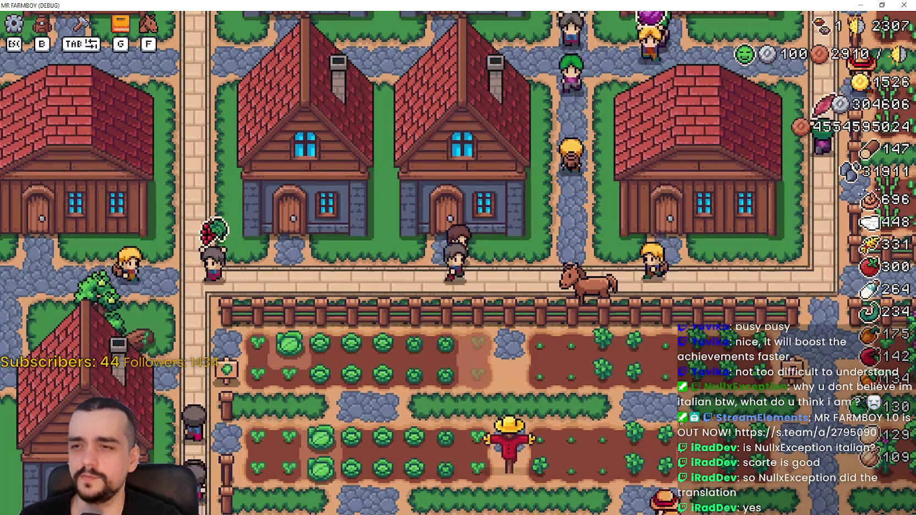
Step: Check the Entrepôt and Maison windows in French, then switch to the browser
left_click(699, 198)
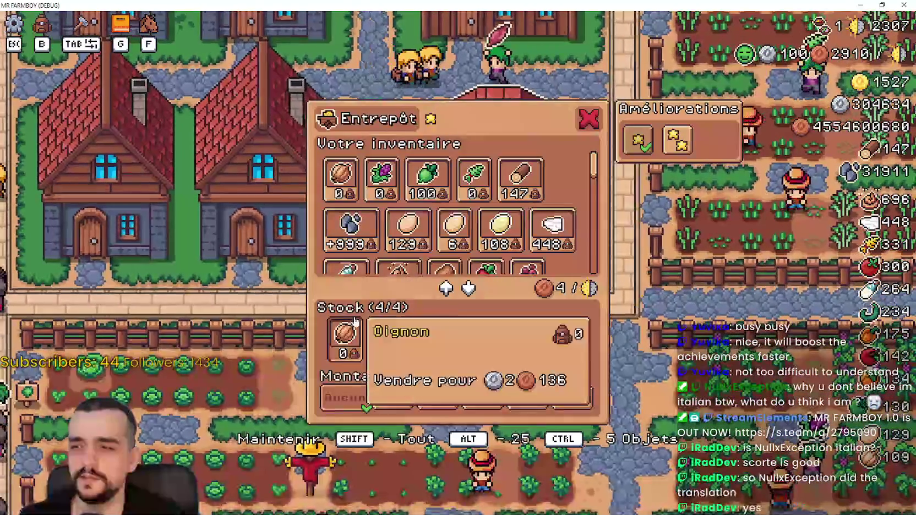
left_click(610, 411)
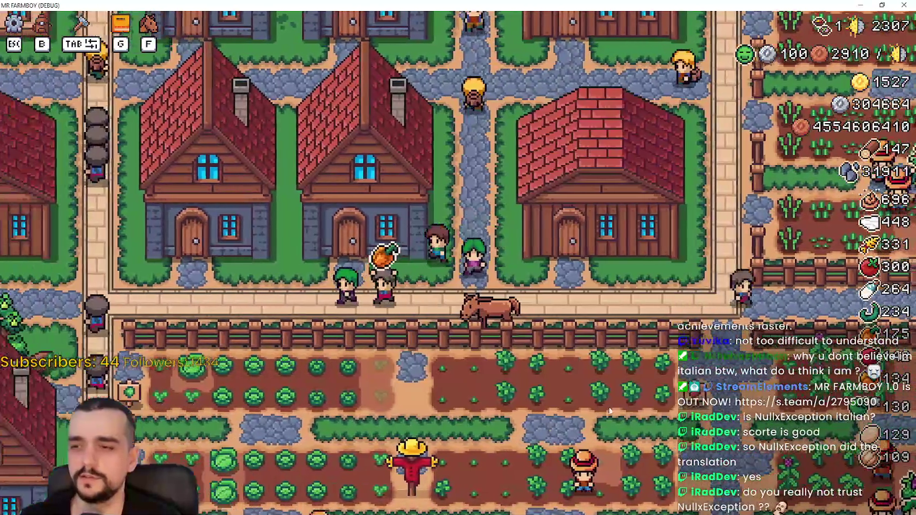
left_click(364, 209)
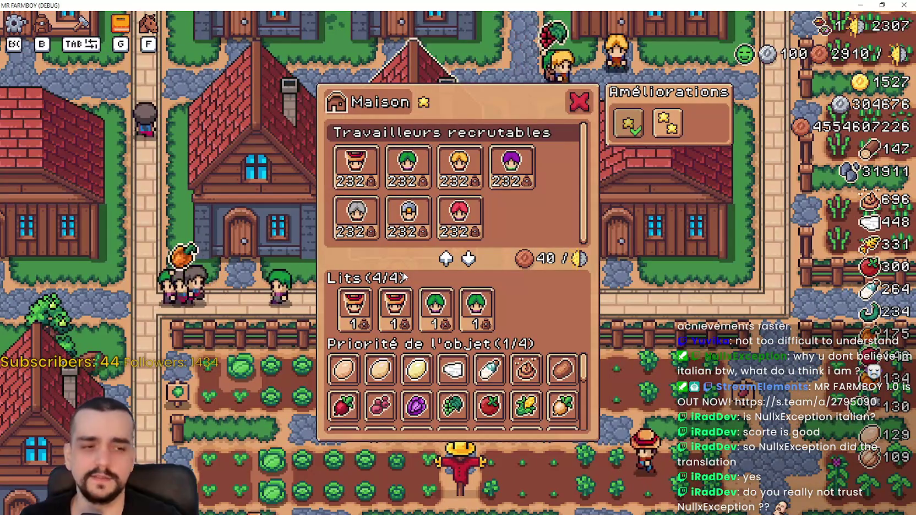
key("Escape")
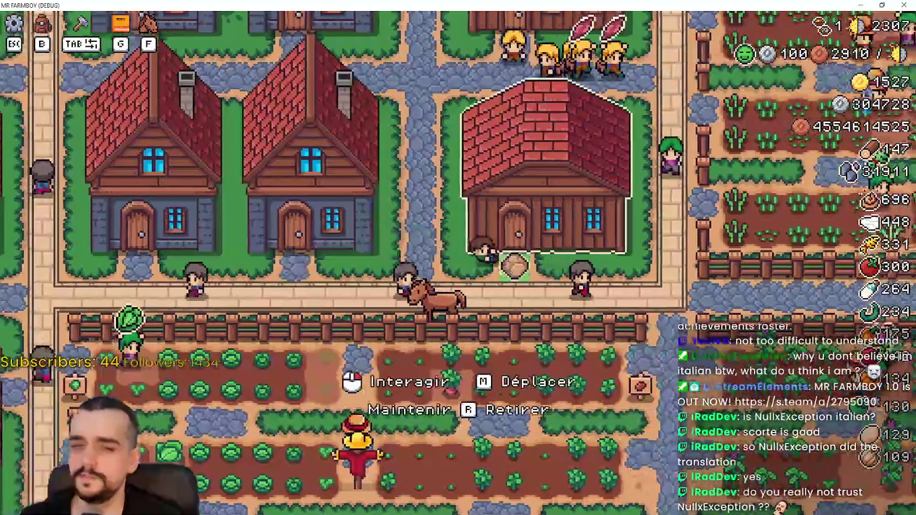
left_click(498, 274)
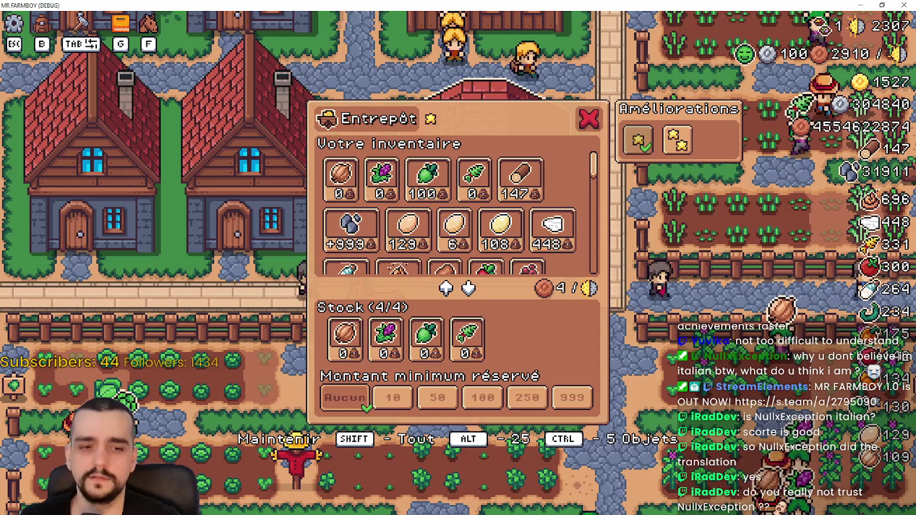
key("alt+Tab")
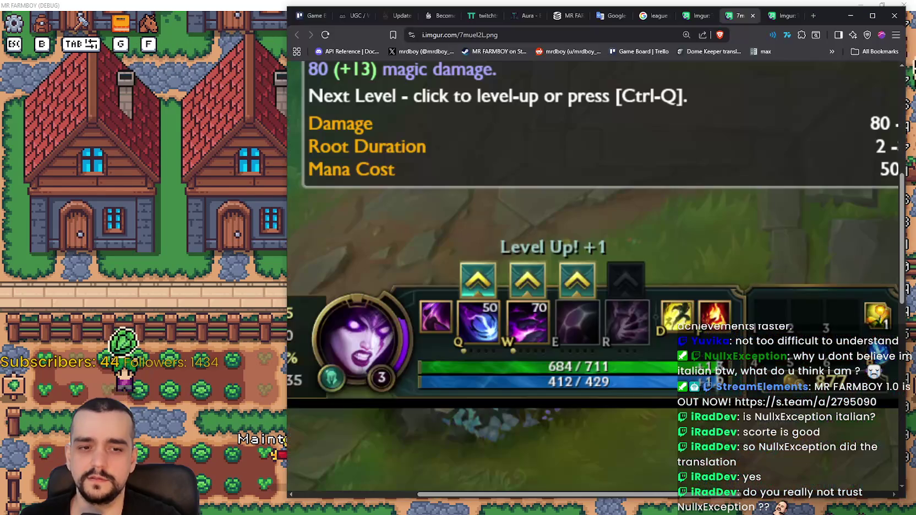
left_click(613, 17)
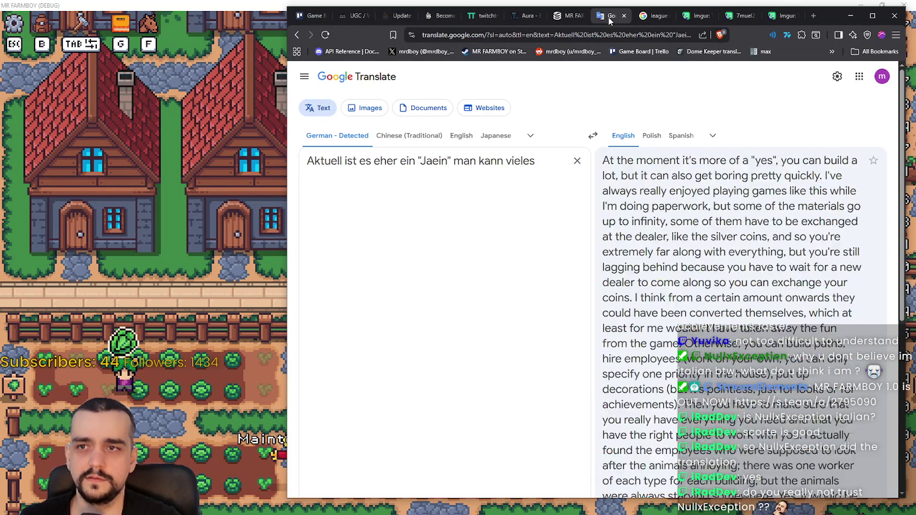
left_click(577, 162)
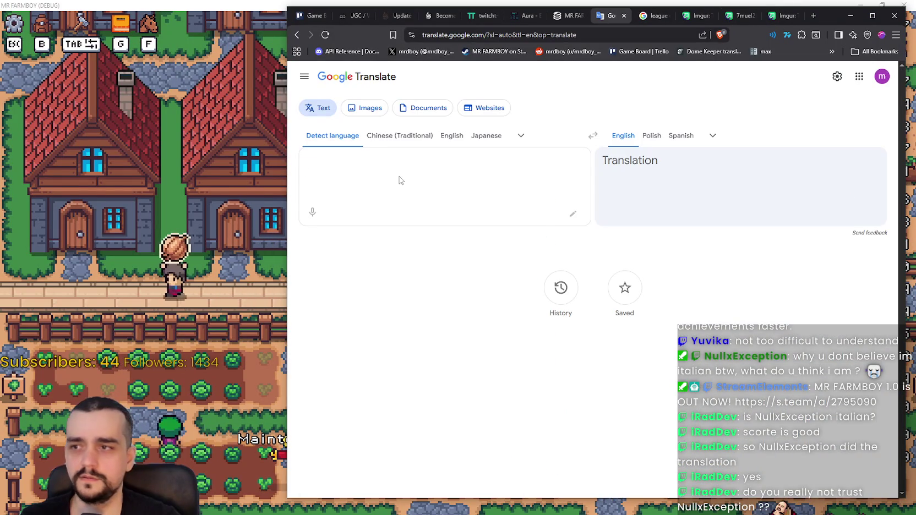
type("Stock")
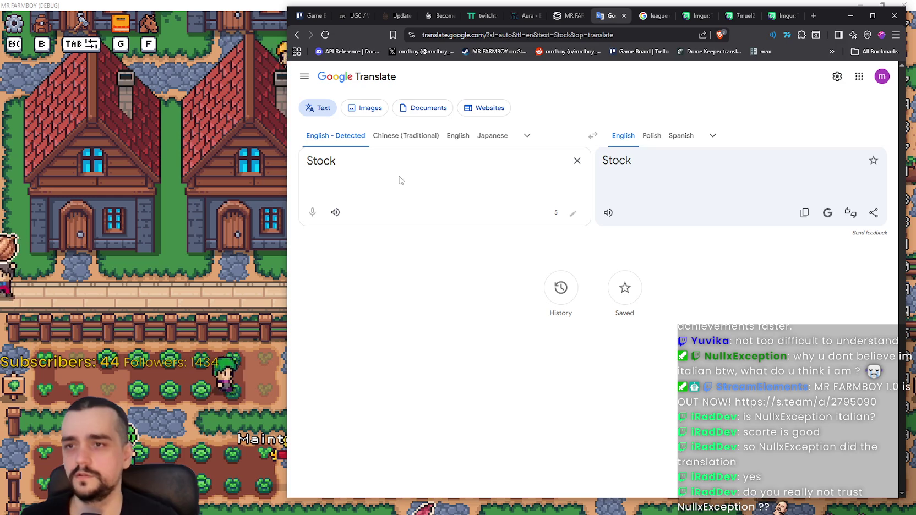
left_click(526, 138)
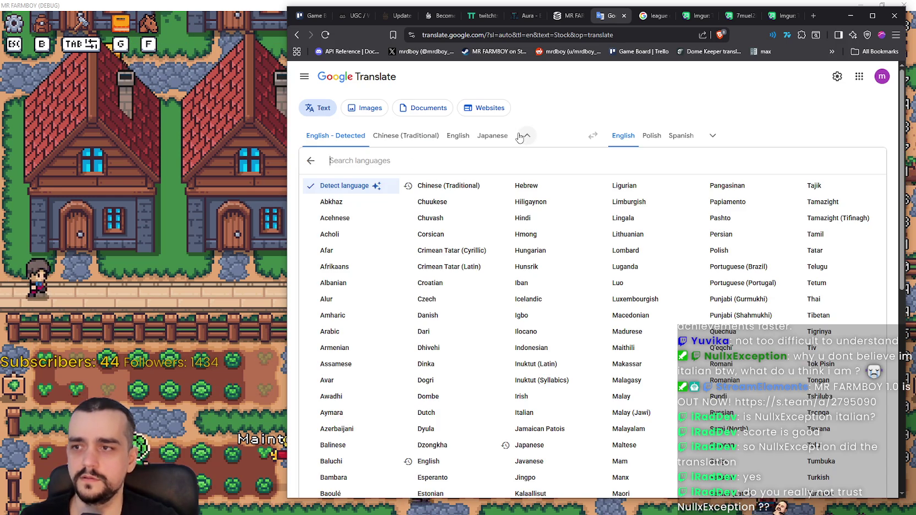
type("fred")
key("BackSpace")
key("BackSpace")
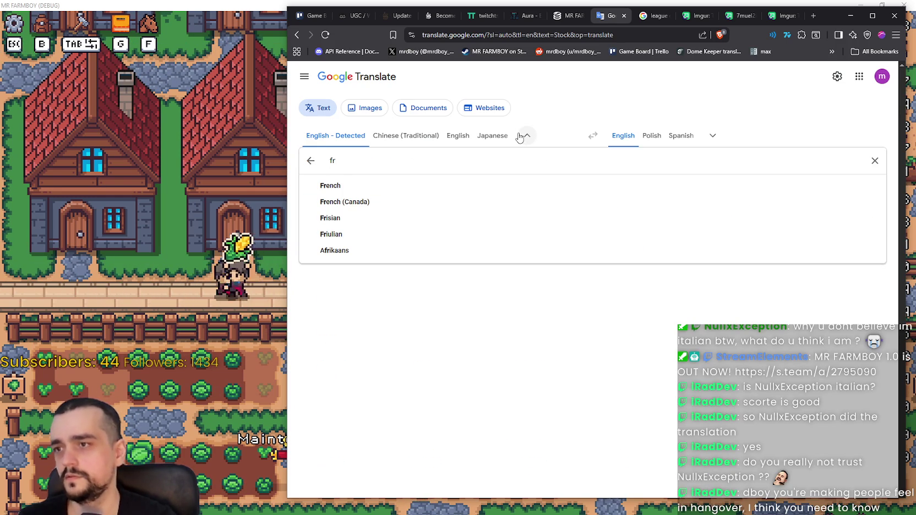
left_click(382, 188)
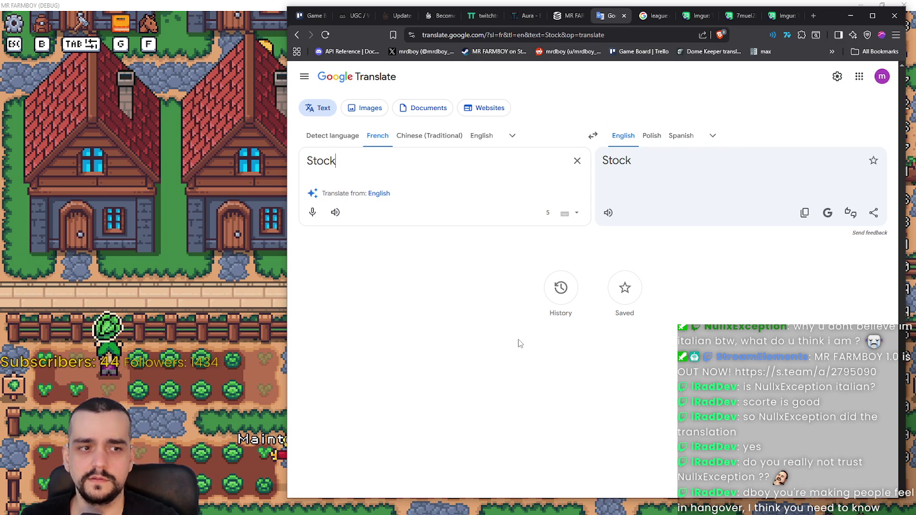
double_click(321, 161)
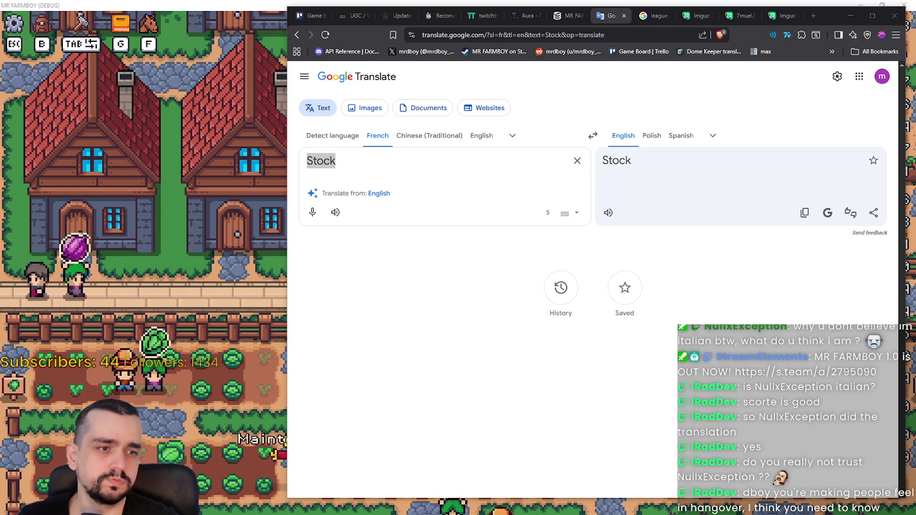
left_click(359, 160)
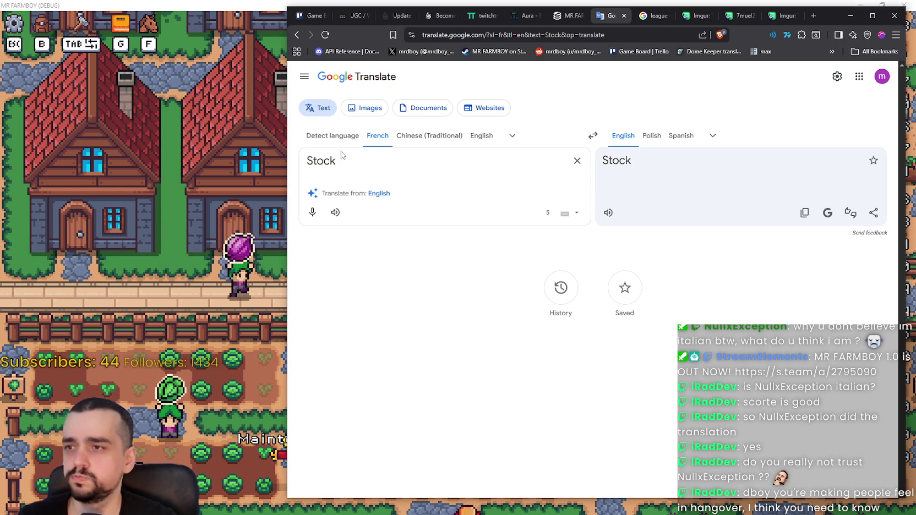
Step: Set Google Translate's target language to French and copy the French translation
left_click(712, 136)
type("fr")
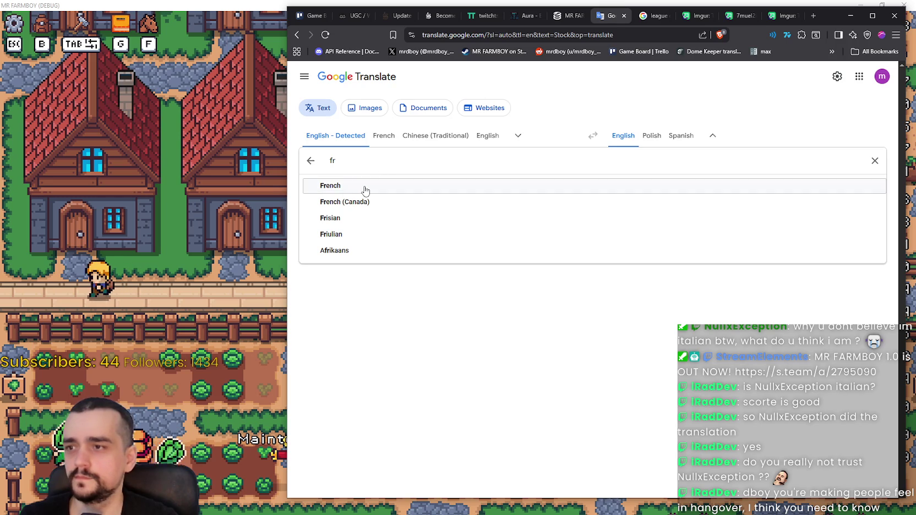
left_click(363, 187)
left_click_drag(643, 163, 562, 156)
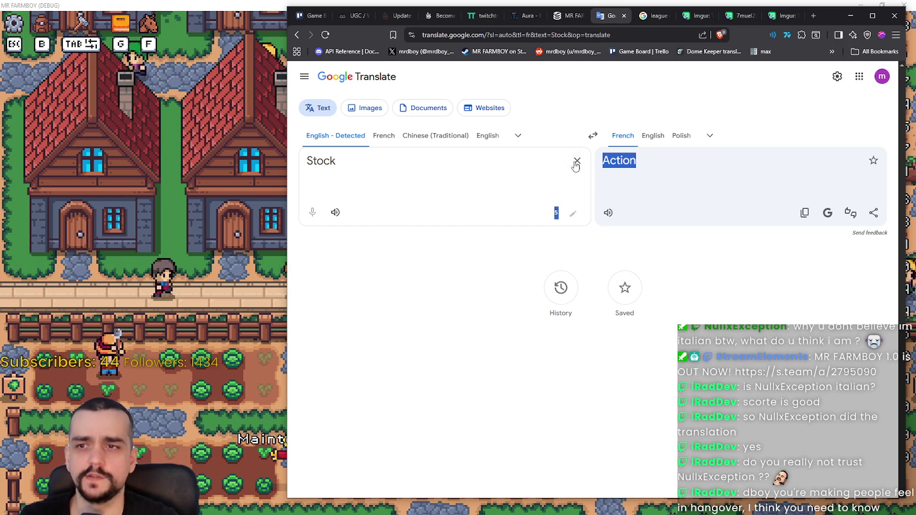
left_click(804, 212)
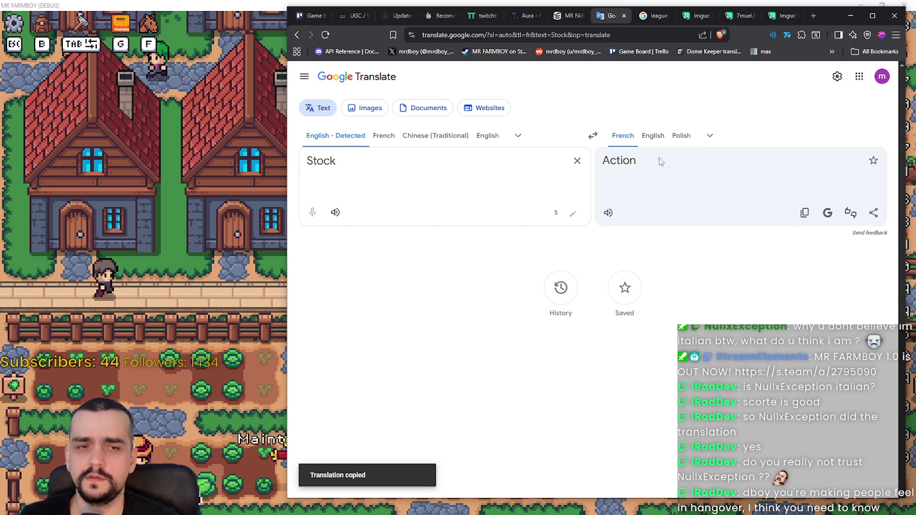
Step: Extend the source to 'The shelf has stock' and listen to 'L'étagère a du stock'
double_click(318, 160)
key("Right")
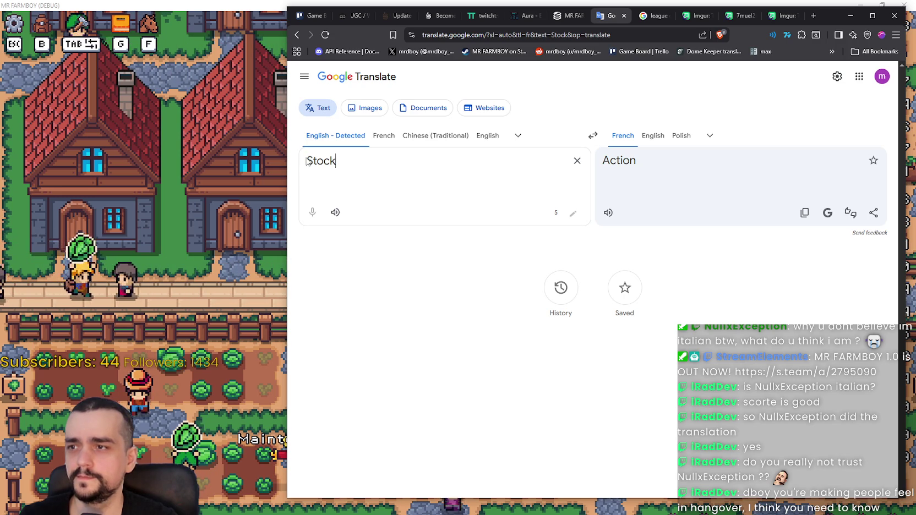
type("the shelfg")
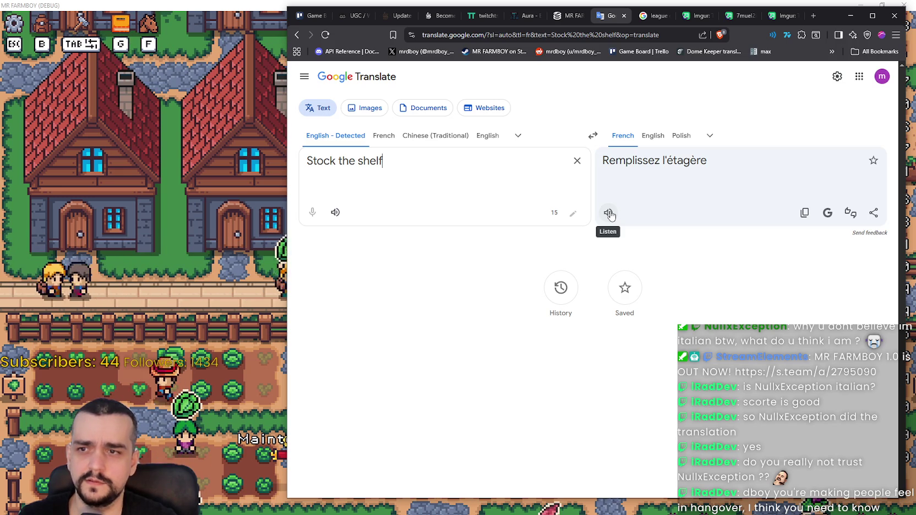
left_click(609, 214)
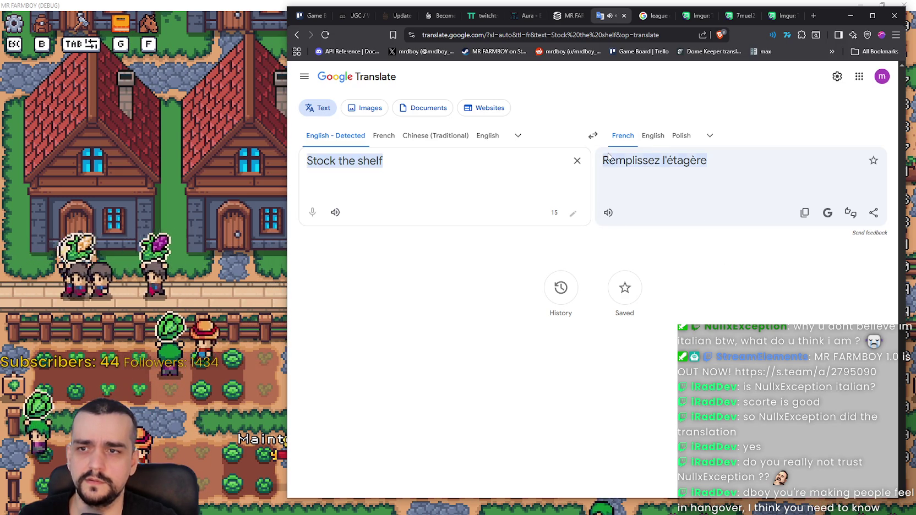
left_click_drag(604, 160, 660, 161)
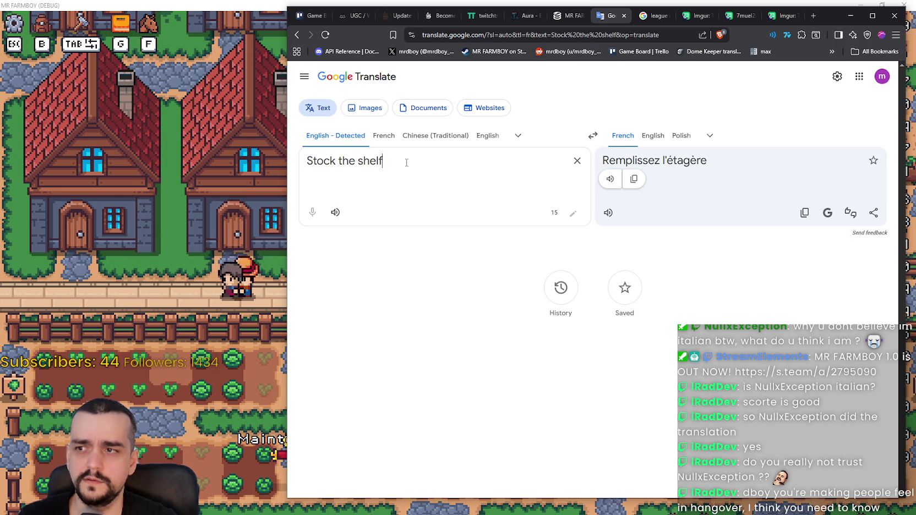
type("The s")
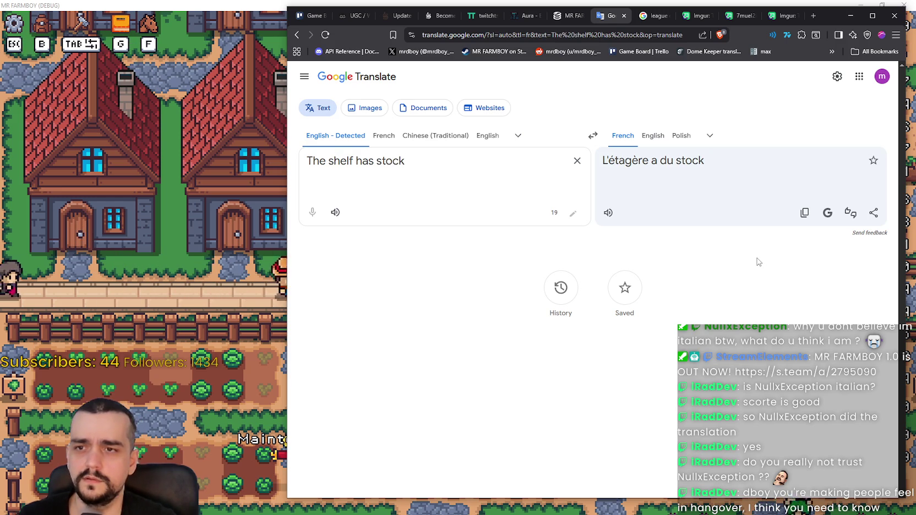
left_click_drag(721, 158, 680, 162)
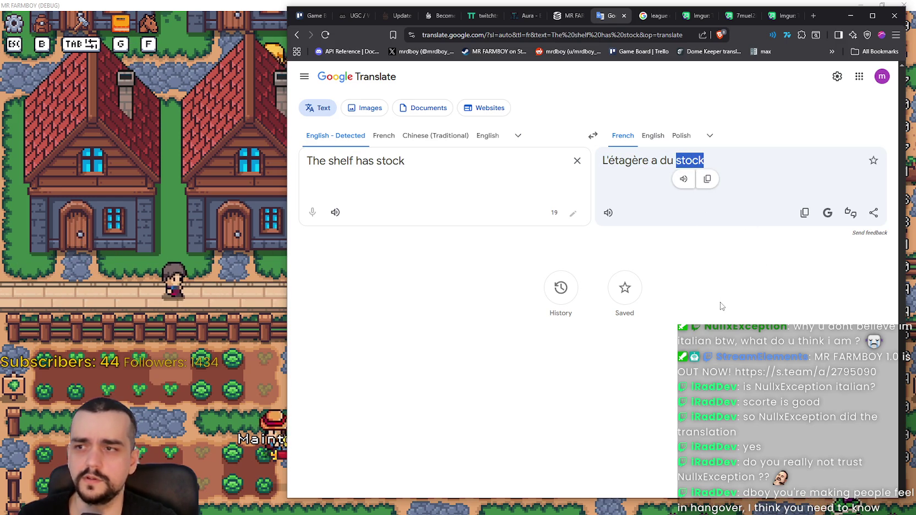
left_click(608, 212)
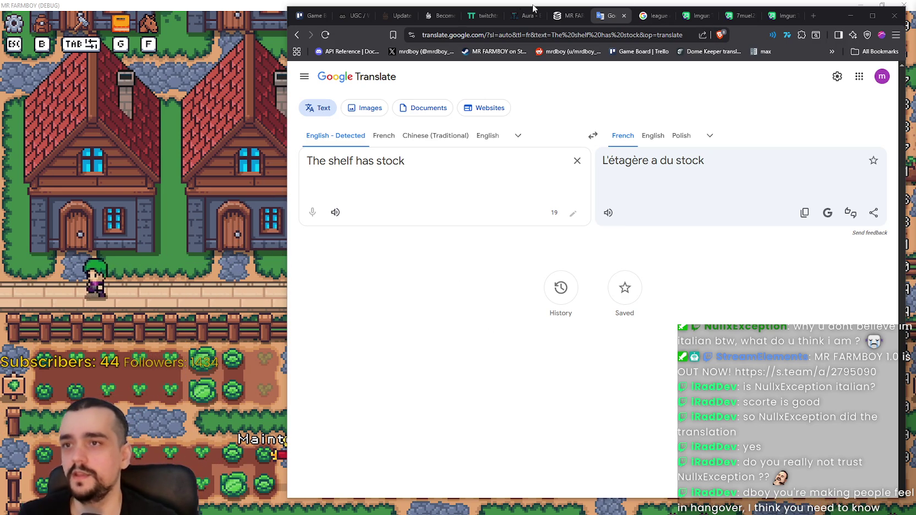
Step: Set Mr Farmboy's language back to English and resume the game
left_click(131, 207)
key("Escape")
key("Escape")
left_click(402, 209)
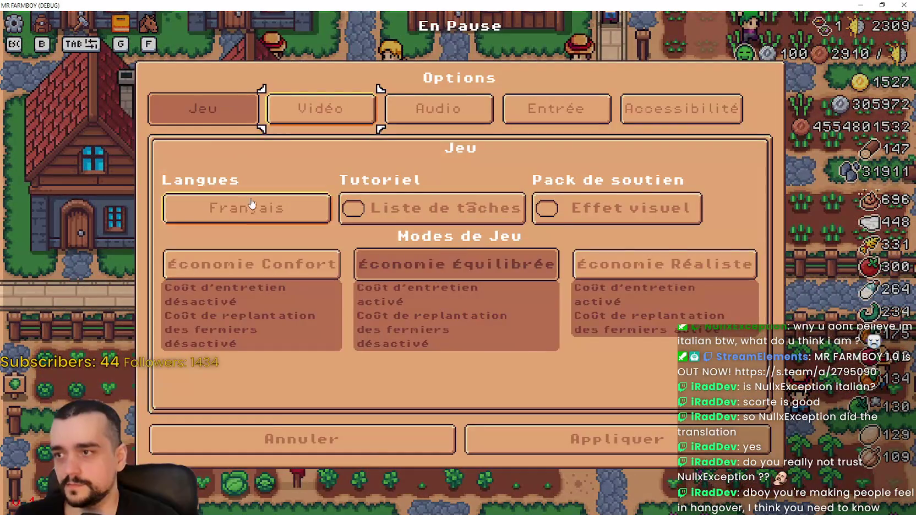
left_click(251, 203)
left_click(205, 106)
left_click(640, 441)
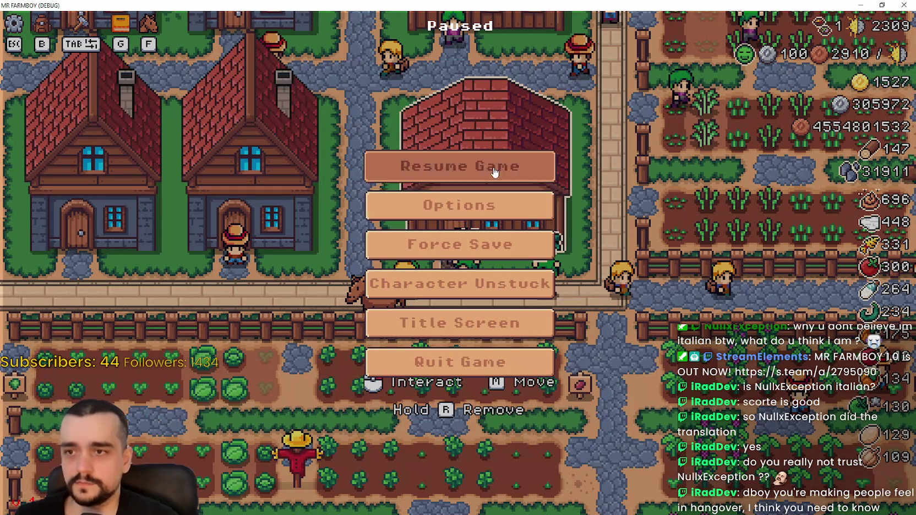
left_click(495, 173)
scroll(571, 355, "down", 5)
Step: Ride the horse out of the chicken coop, up the road and through the village to the fields
scroll(571, 355, "up", 5)
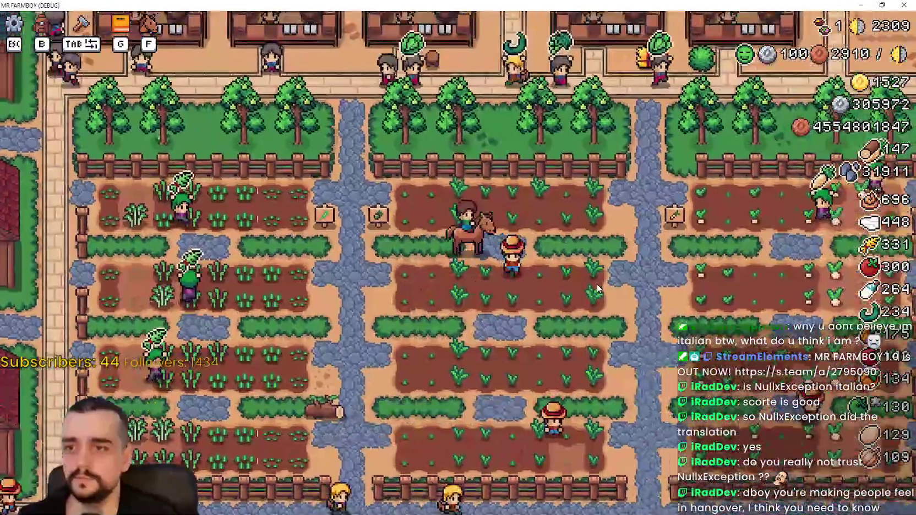
key("w+d")
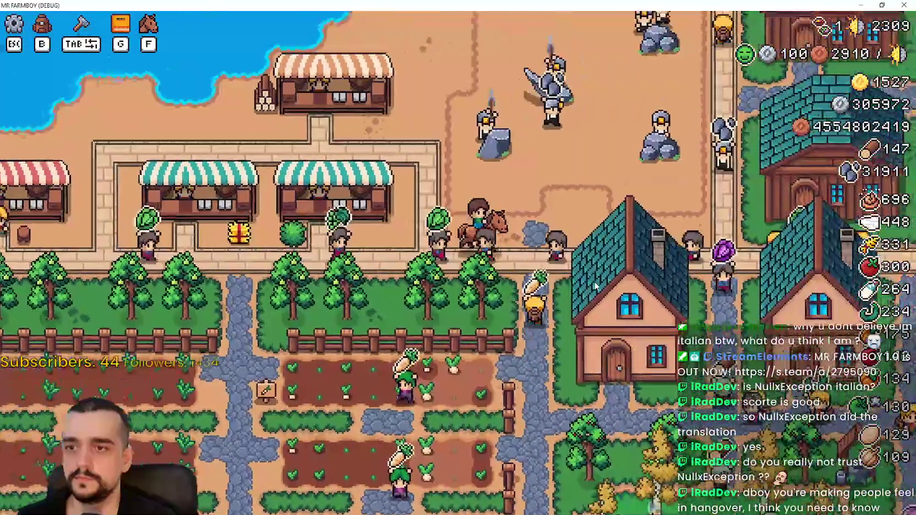
key("w+d")
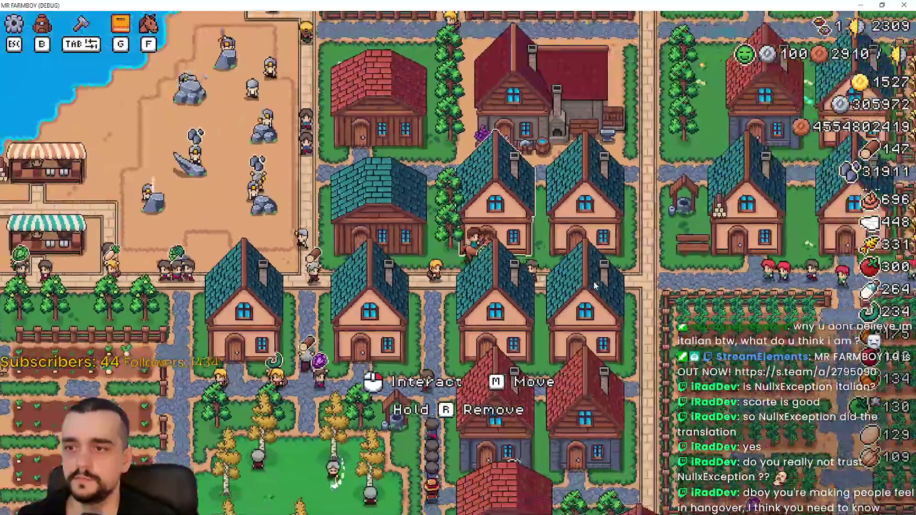
key("w+d")
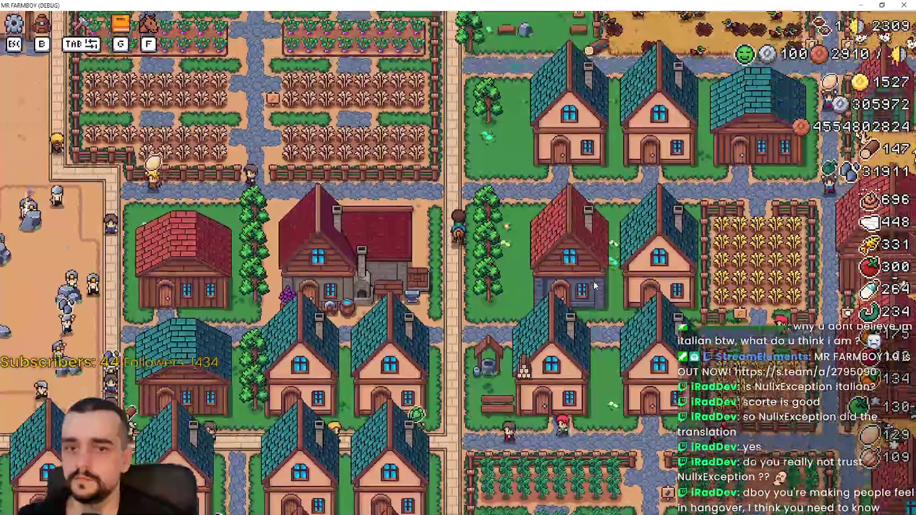
key("w+d")
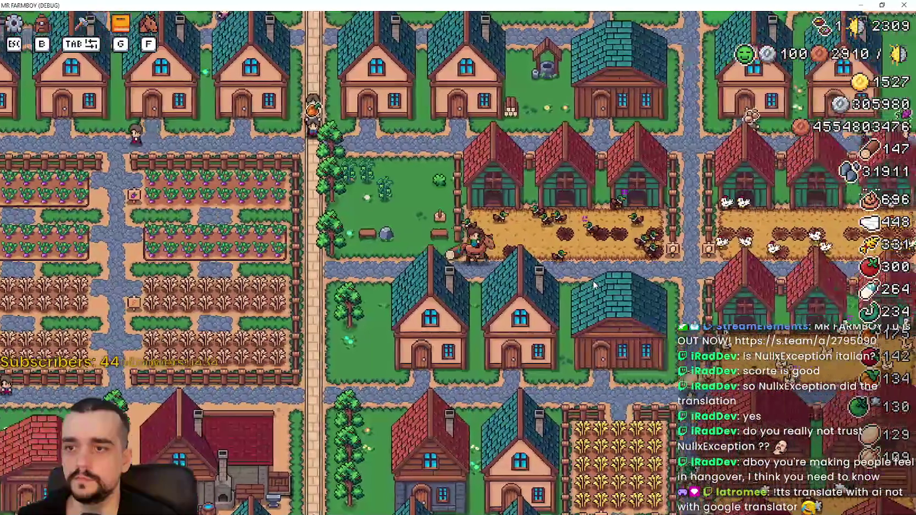
key("w+d")
scroll(592, 282, "up", 3)
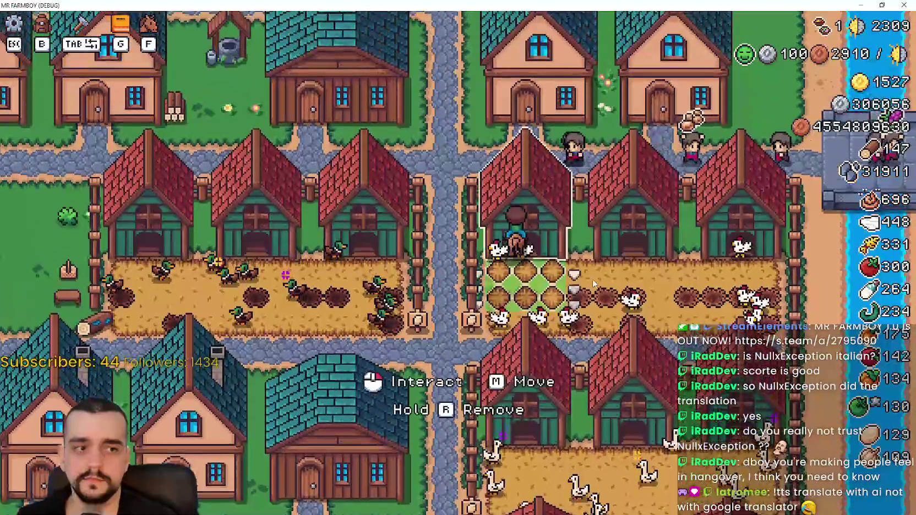
key("s+a")
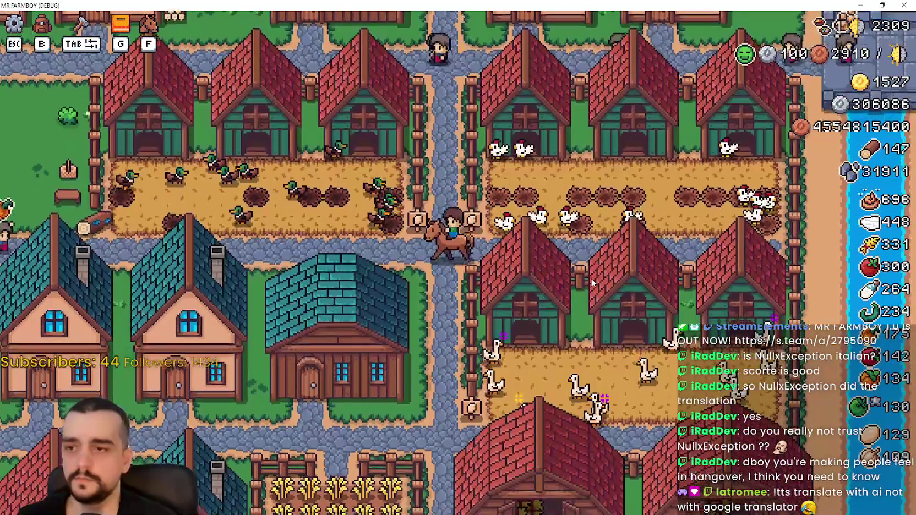
key("w")
key("w")
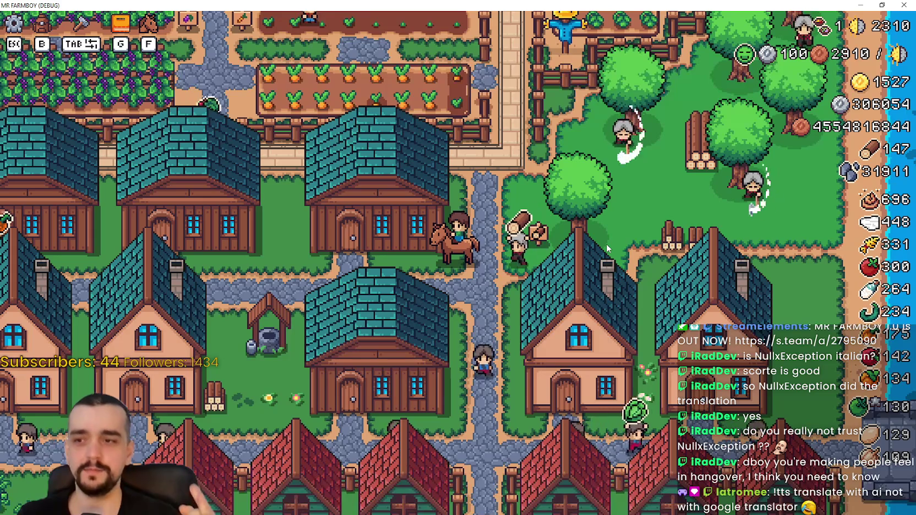
key("a")
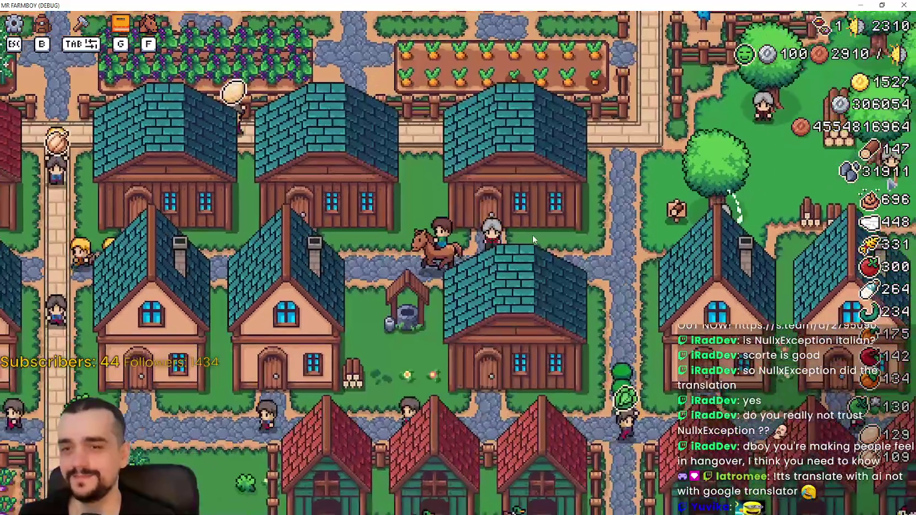
key("d")
key("d")
key("w")
key("w")
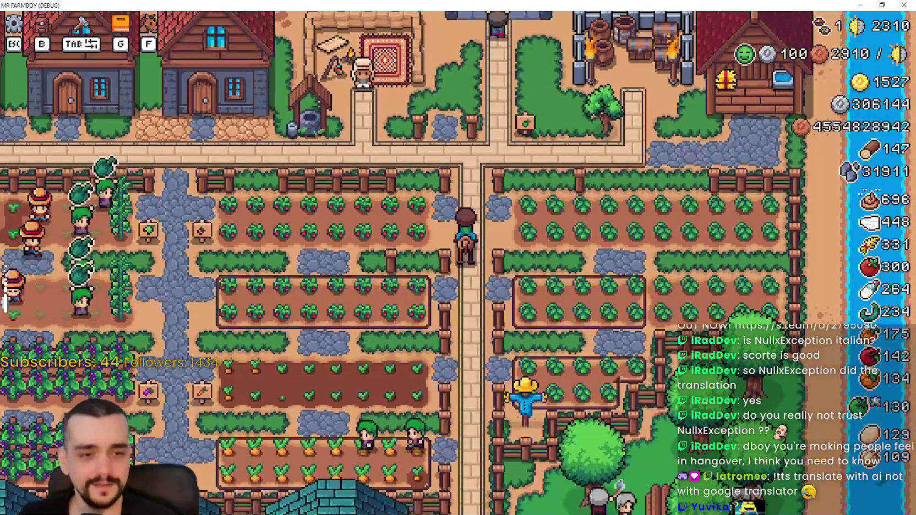
key("alt+Tab")
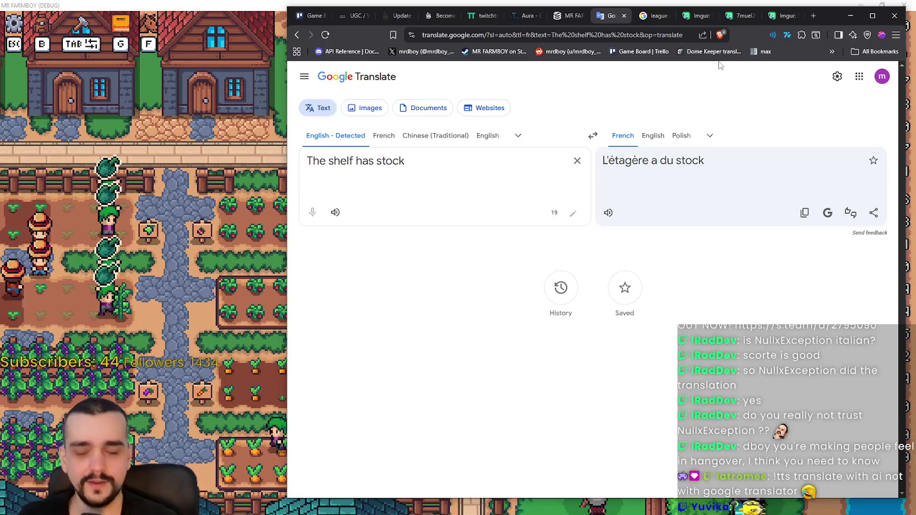
Step: Search 'google stock' in a new tab and show the 5-day price chart
left_click(813, 16)
type("google")
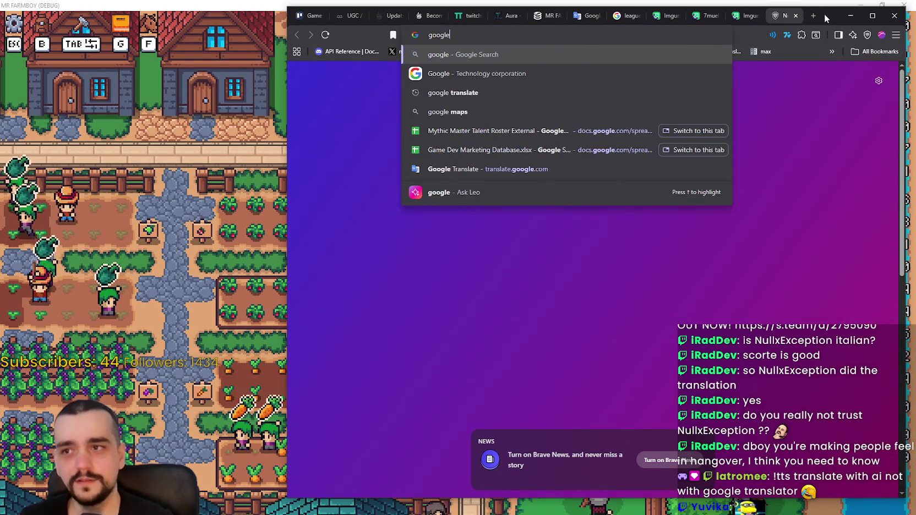
type(" stock")
key("Return")
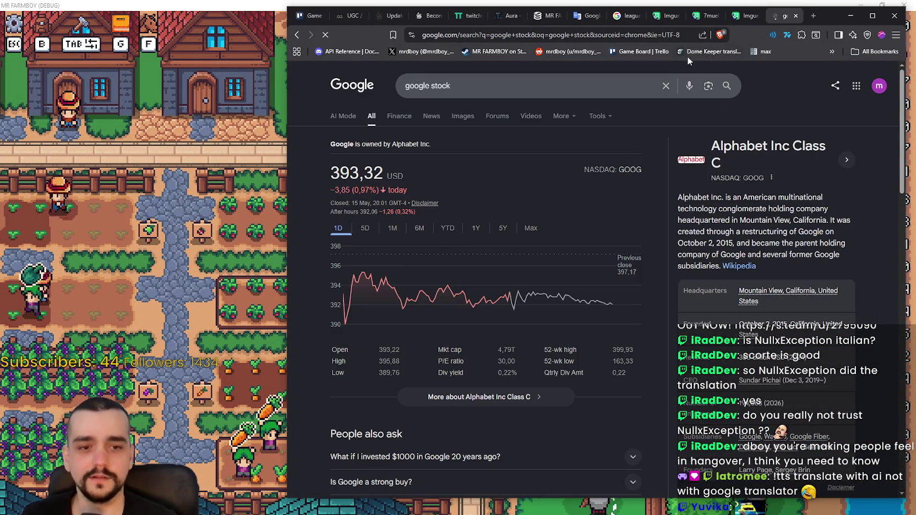
scroll(674, 380, "down", 1)
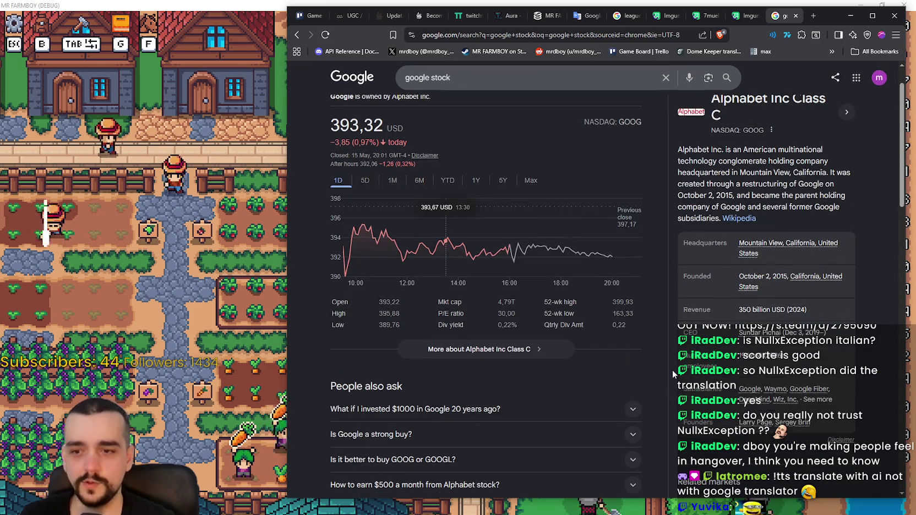
scroll(694, 295, "down", 6)
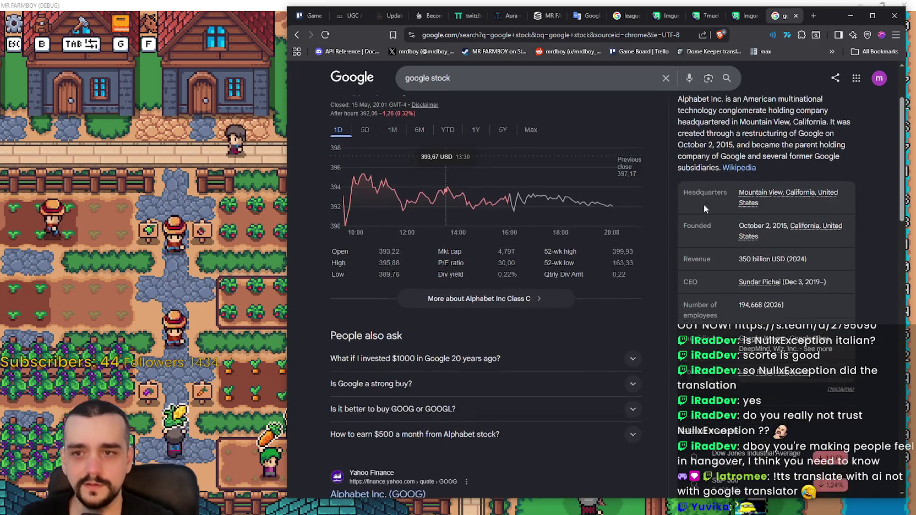
scroll(690, 297, "up", 7)
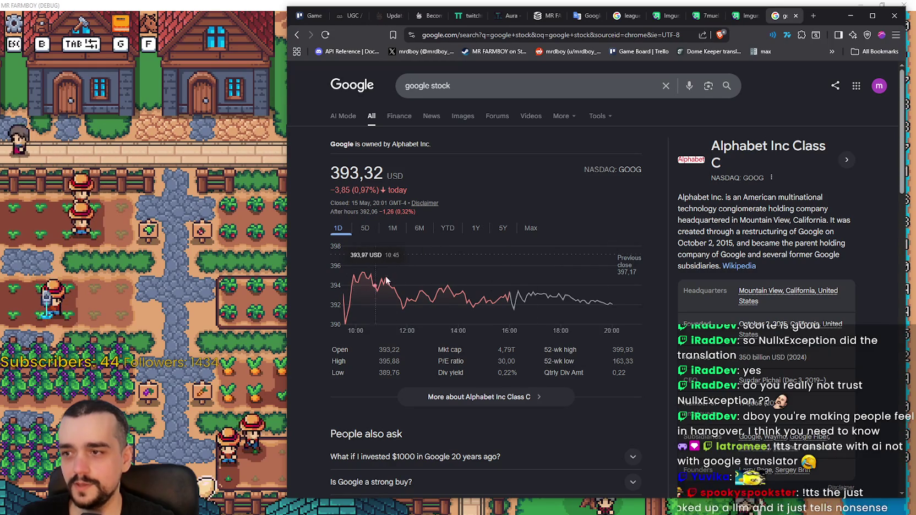
scroll(422, 302, "down", 1)
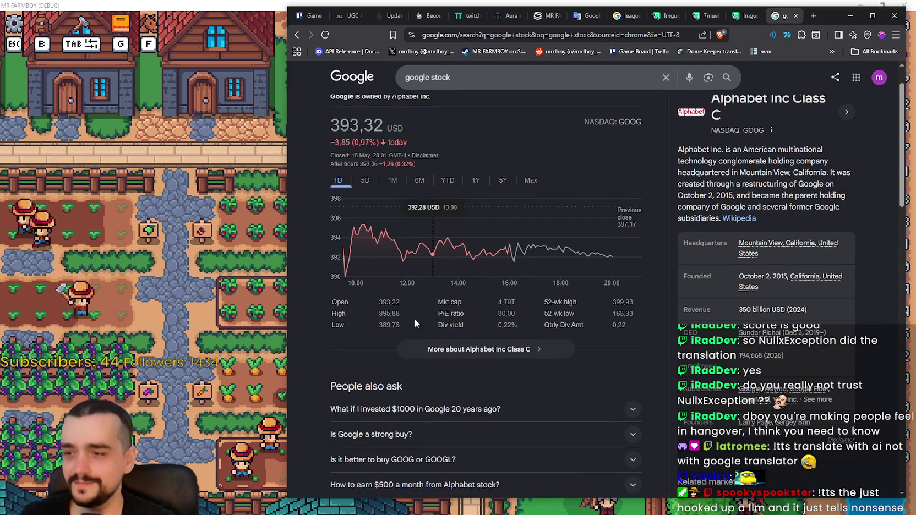
left_click(365, 181)
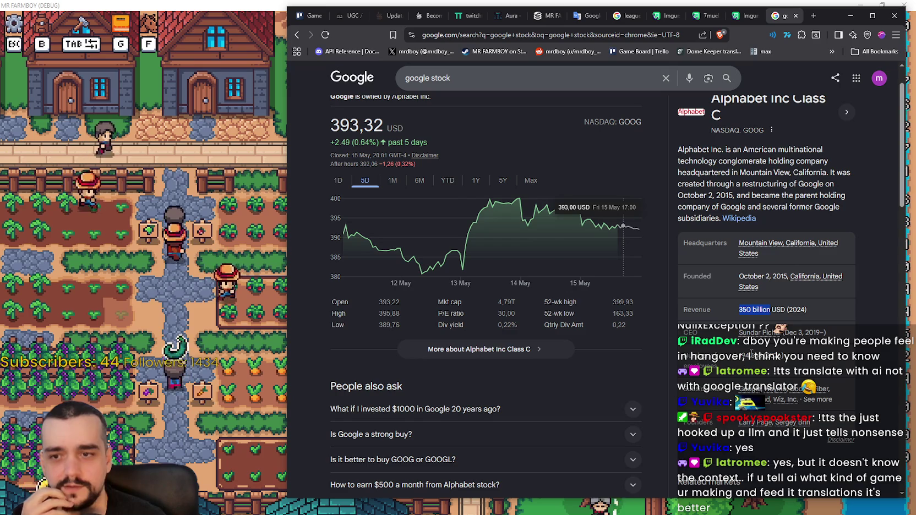
Step: Expand the AI Overview's statistics and highlight the knowledge panel's company details
scroll(606, 286, "up", 1)
scroll(523, 303, "down", 1)
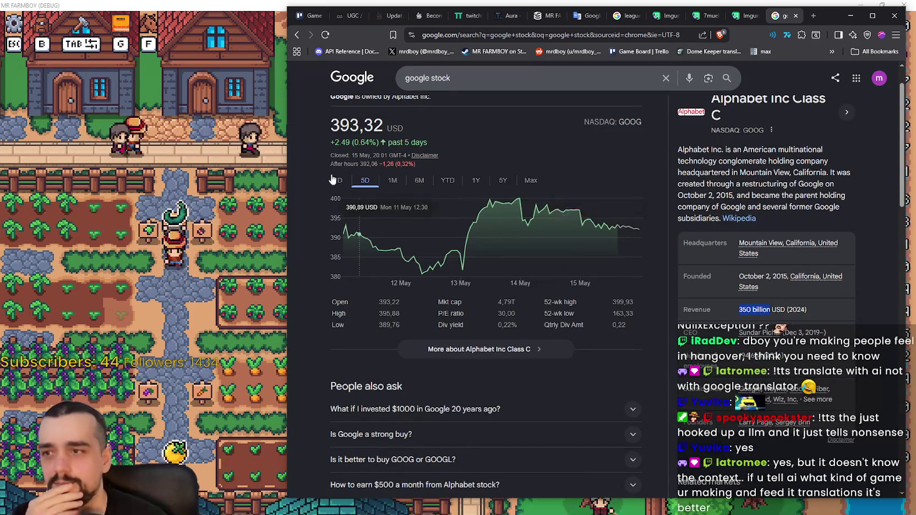
scroll(472, 322, "down", 1)
scroll(473, 322, "down", 1)
scroll(531, 347, "down", 6)
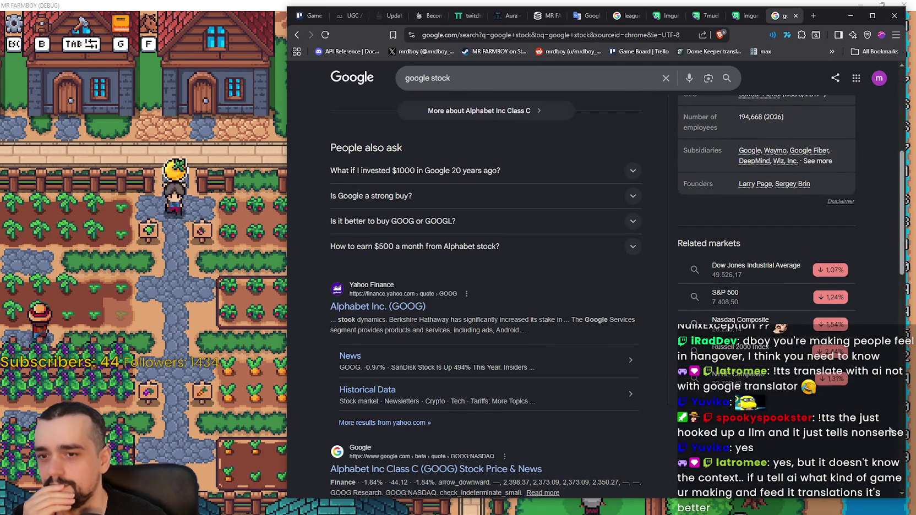
scroll(718, 378, "down", 2)
scroll(718, 378, "down", 1)
scroll(718, 378, "down", 1)
scroll(719, 378, "down", 2)
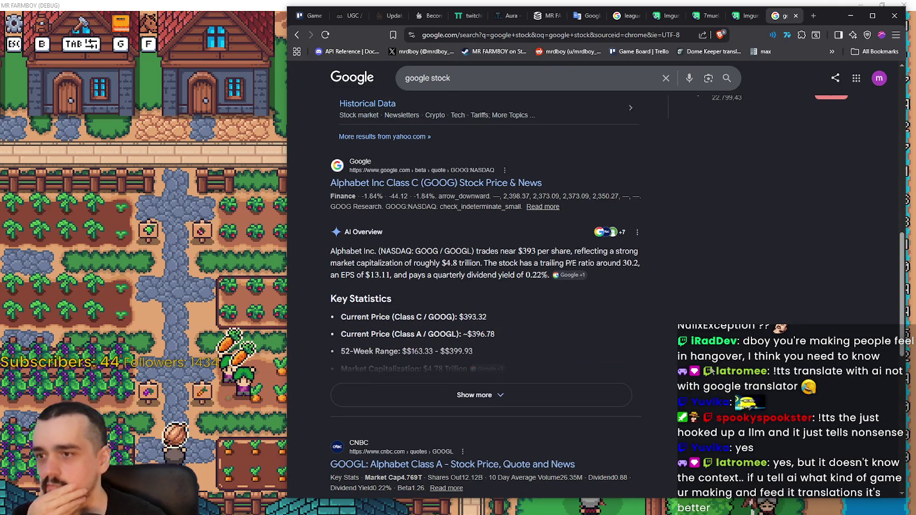
left_click(468, 396)
scroll(362, 339, "down", 2)
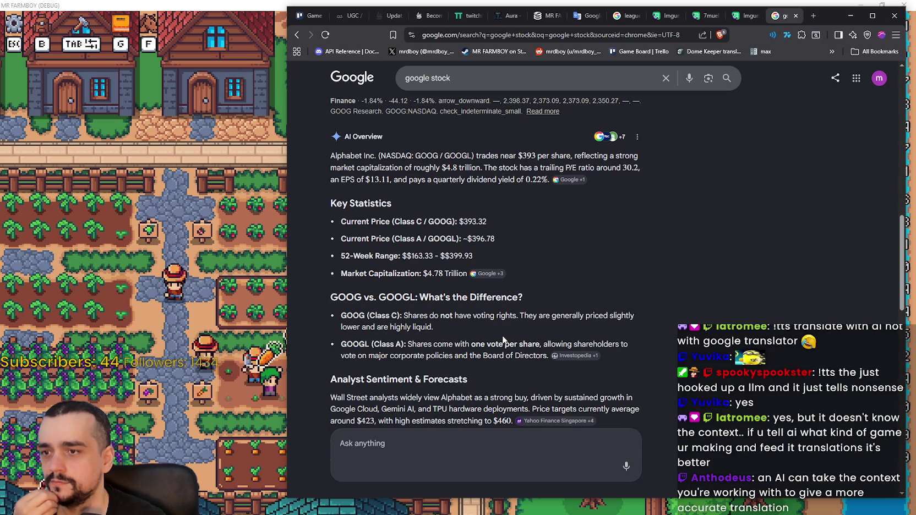
scroll(484, 319, "down", 1)
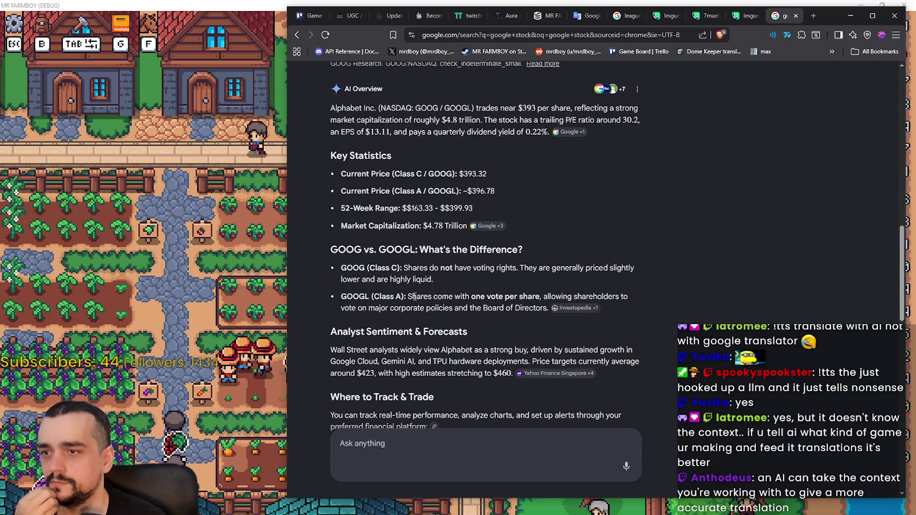
scroll(454, 321, "down", 2)
scroll(542, 337, "up", 5)
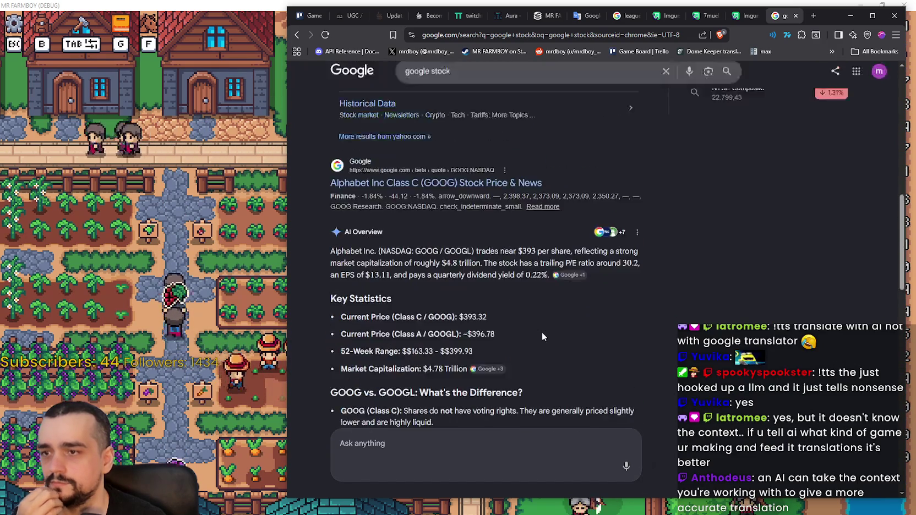
scroll(534, 334, "up", 8)
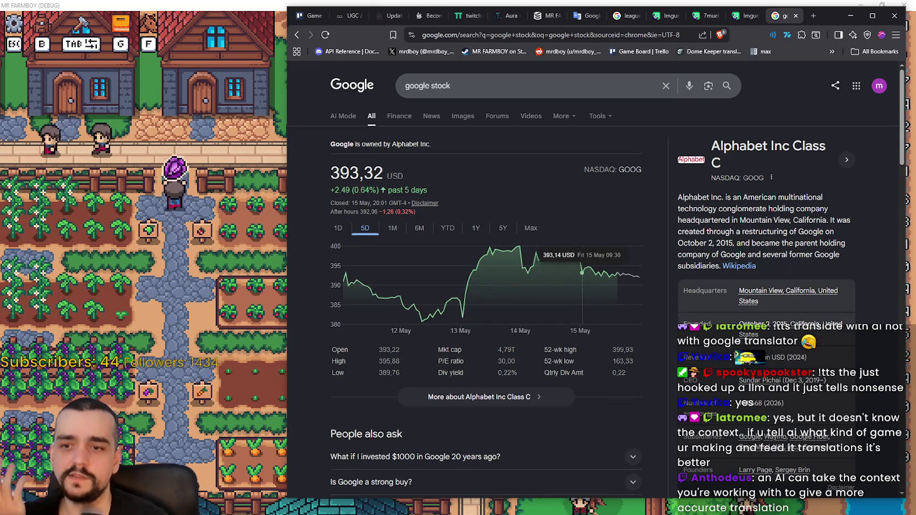
left_click_drag(818, 358, 803, 389)
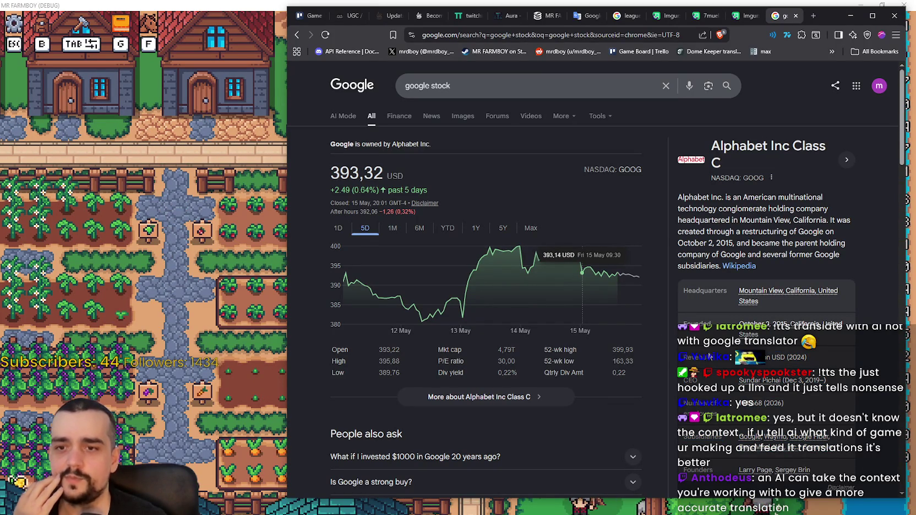
left_click(479, 88)
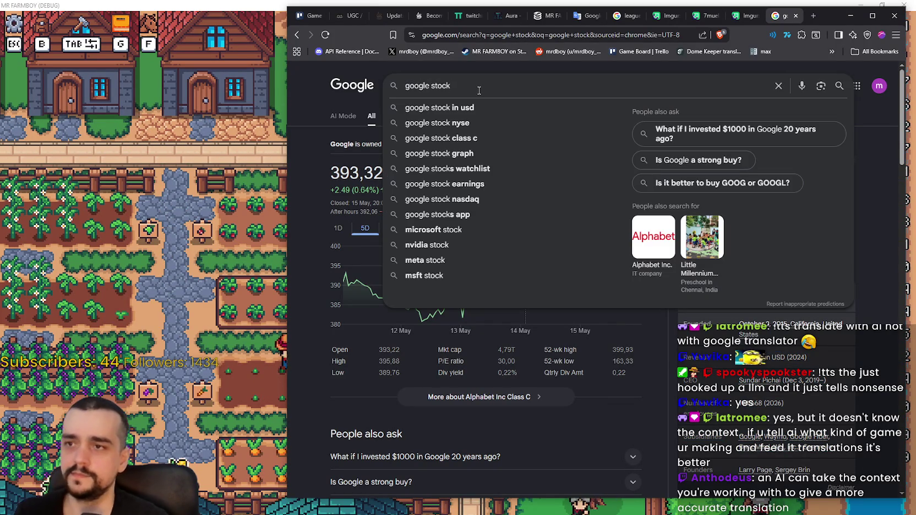
Step: Search for 'google profit 2025' and expand the AI Overview's financial highlights
key("BackSpace")
key("BackSpace")
key("BackSpace")
type("profit")
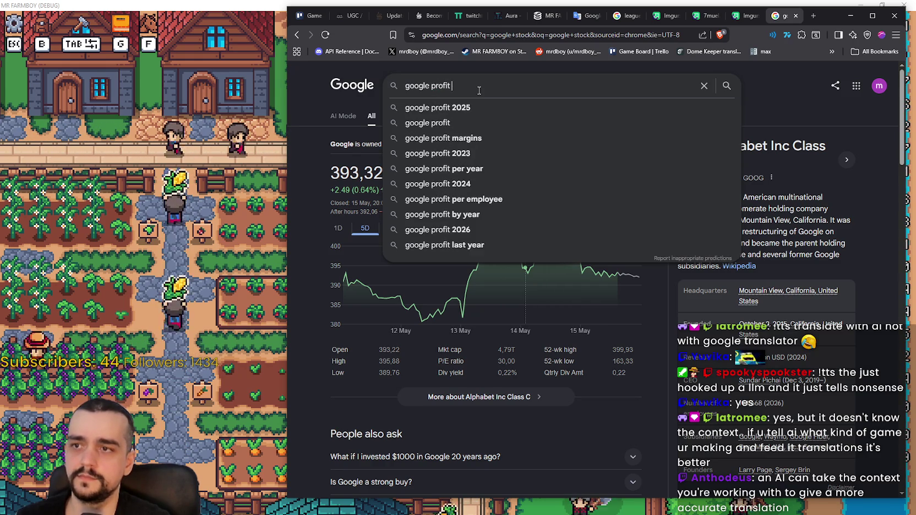
type(" 2025")
key("Return")
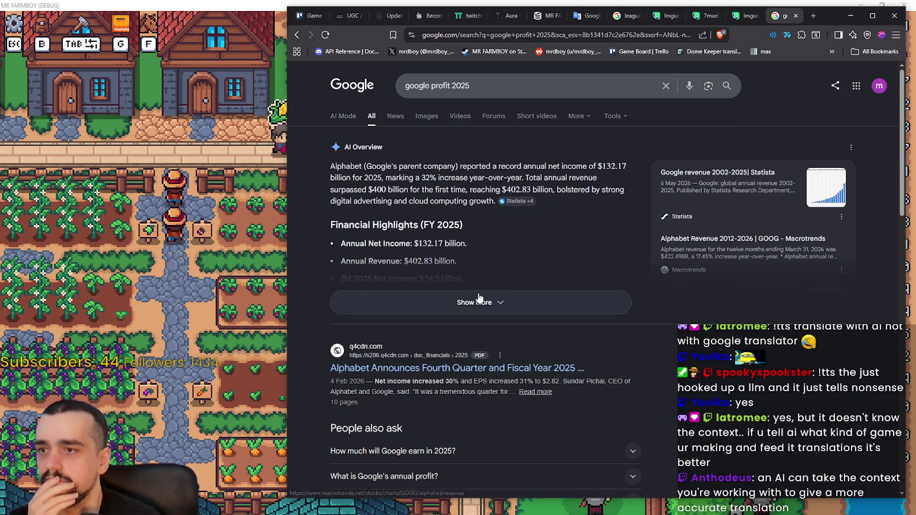
left_click(478, 300)
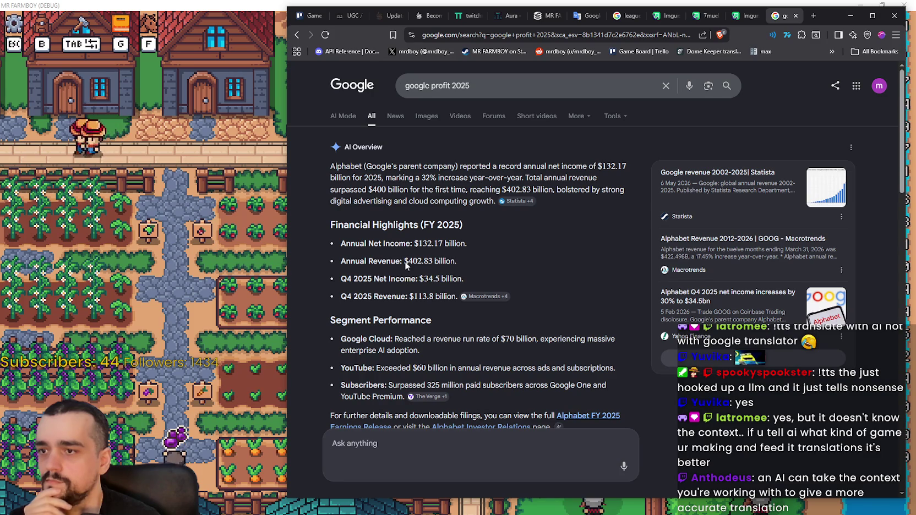
left_click(562, 268)
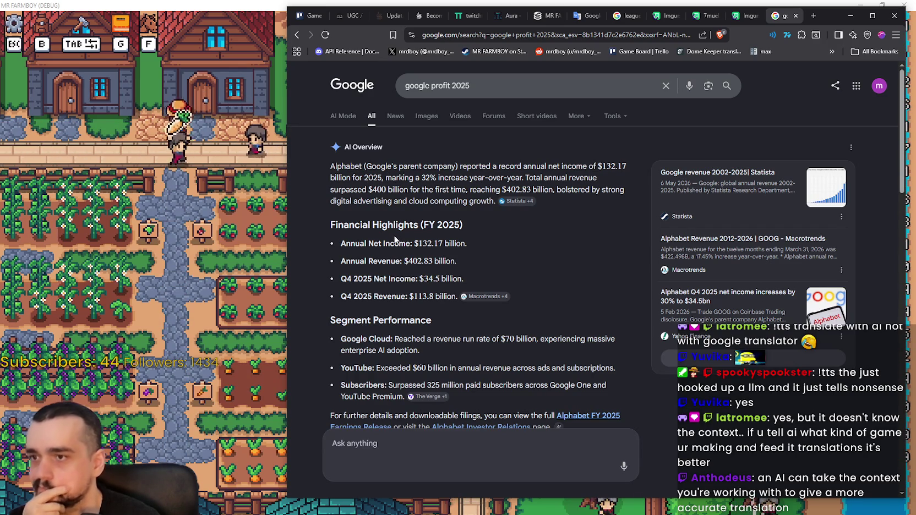
Step: Highlight the net income and Annual Revenue $402.83 billion lines, then minimize the browser
left_click_drag(464, 243, 399, 242)
mouse_move(456, 261)
left_mouse_down()
mouse_move(363, 259)
mouse_move(405, 260)
mouse_move(370, 258)
left_mouse_up()
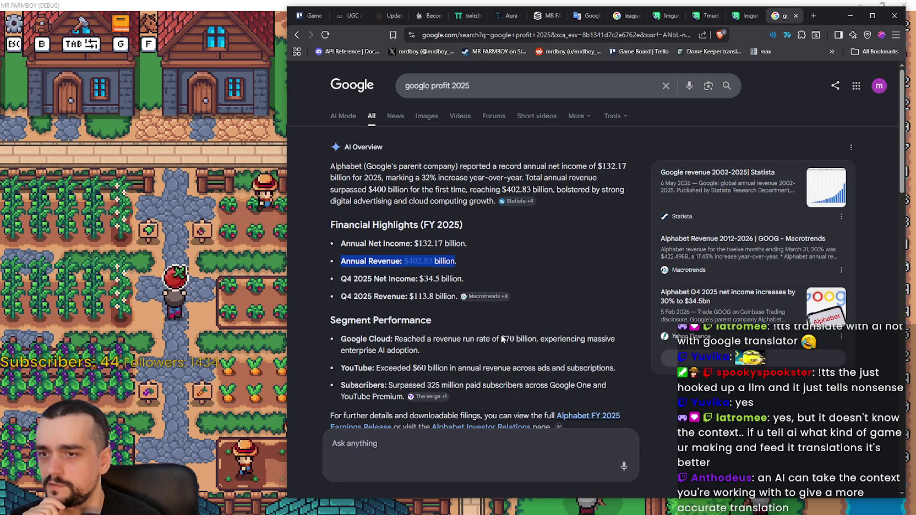
scroll(503, 341, "down", 1)
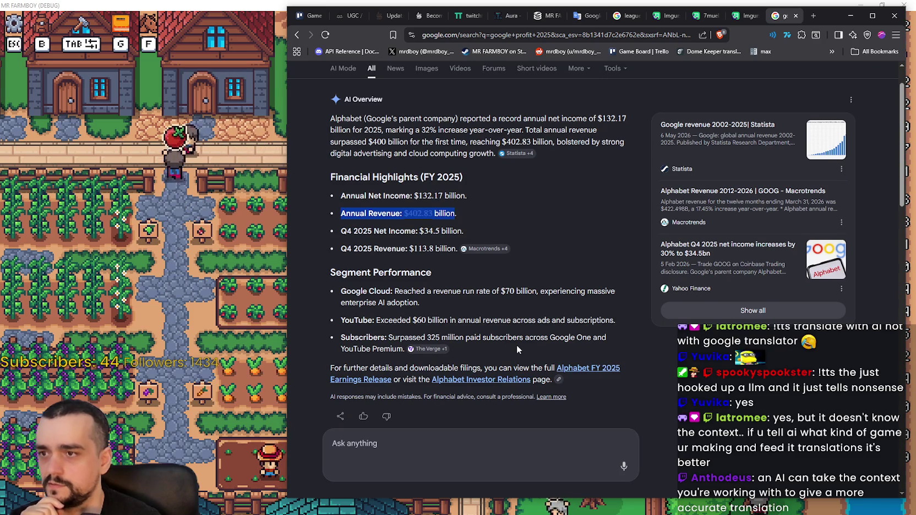
scroll(517, 345, "down", 1)
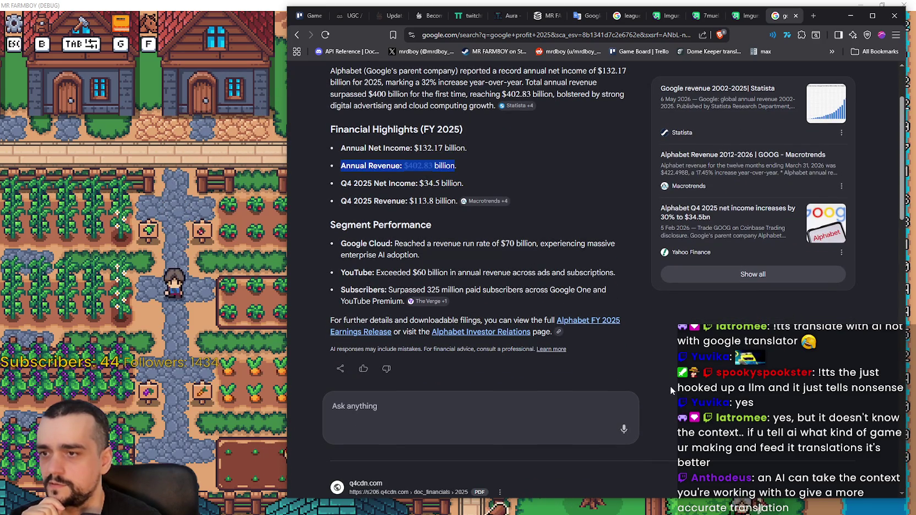
scroll(667, 384, "down", 2)
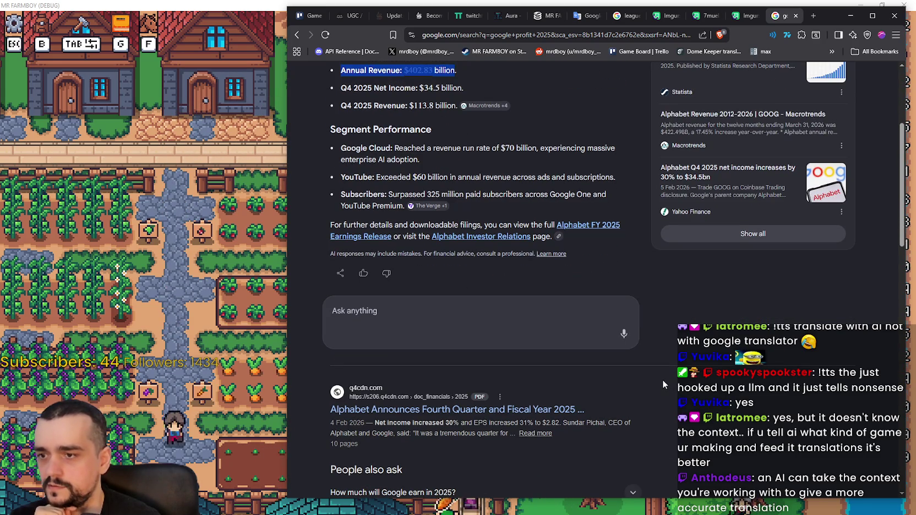
scroll(664, 384, "down", 3)
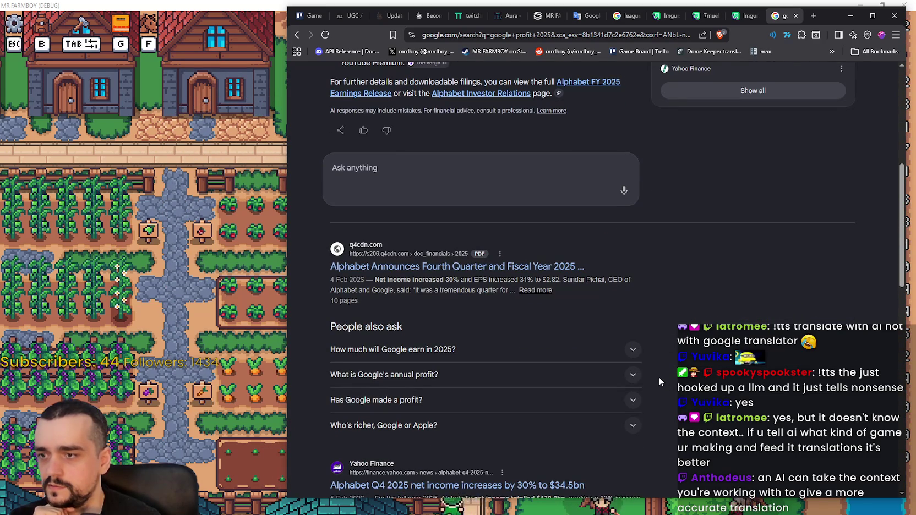
scroll(652, 371, "up", 2)
scroll(621, 357, "up", 5)
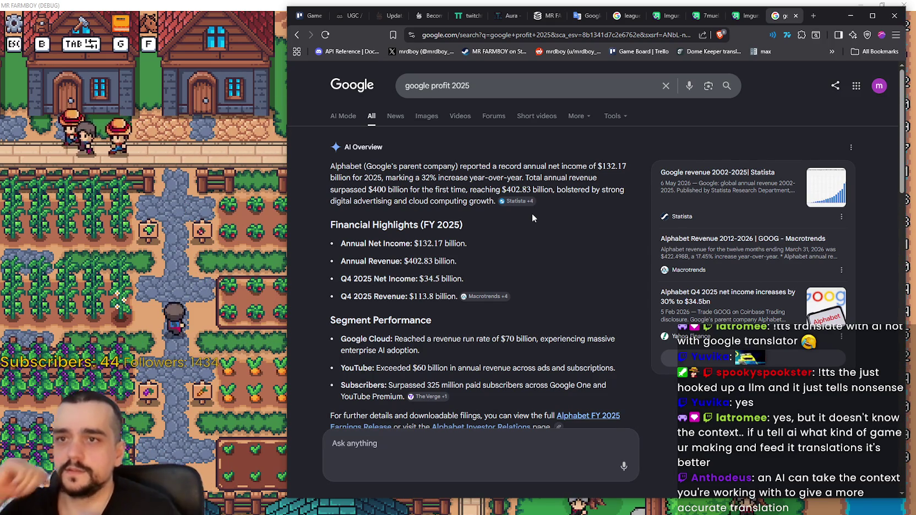
left_click(845, 18)
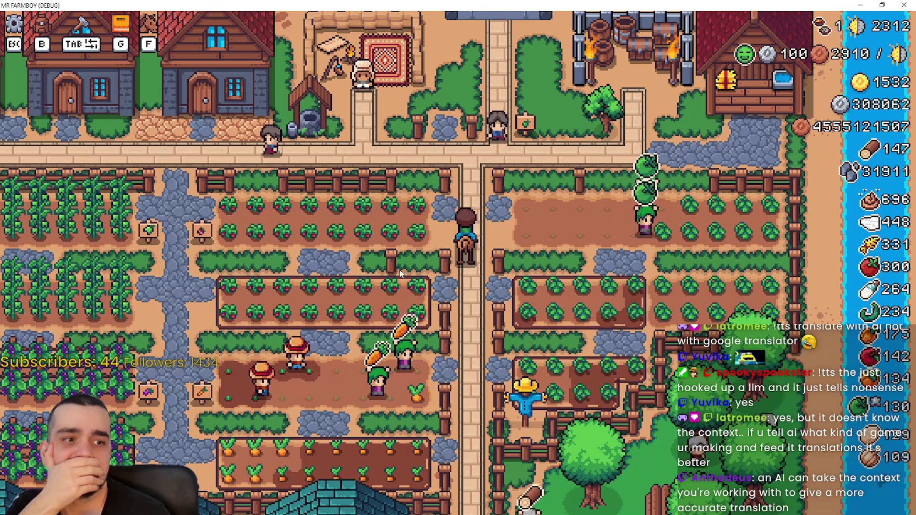
Step: Ride the horse left and up to the strawberry field fence, briefly checking the Stats & Inventory window
scroll(403, 271, "up", 2)
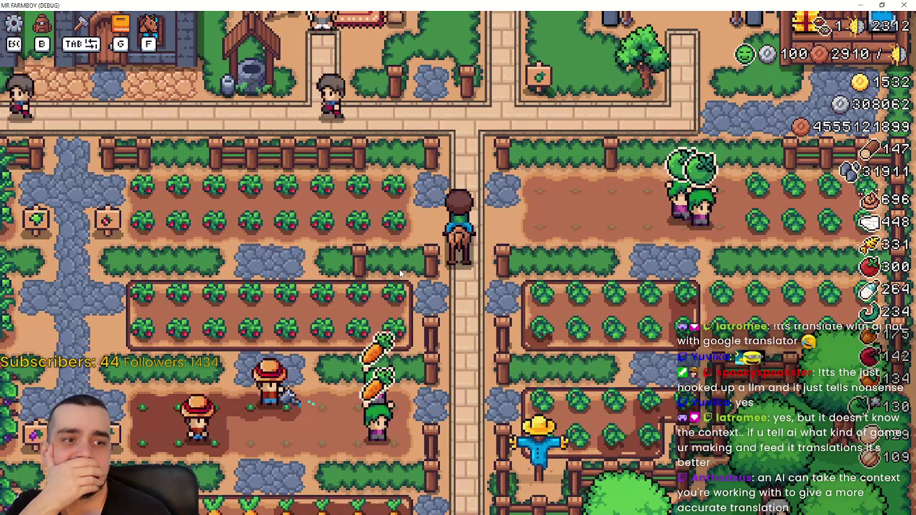
scroll(395, 277, "down", 2)
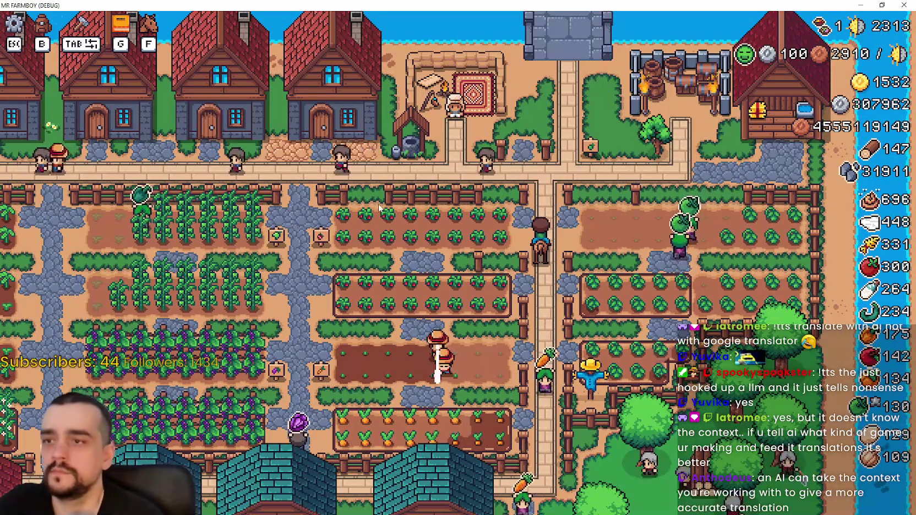
key("a")
key("w")
key("a")
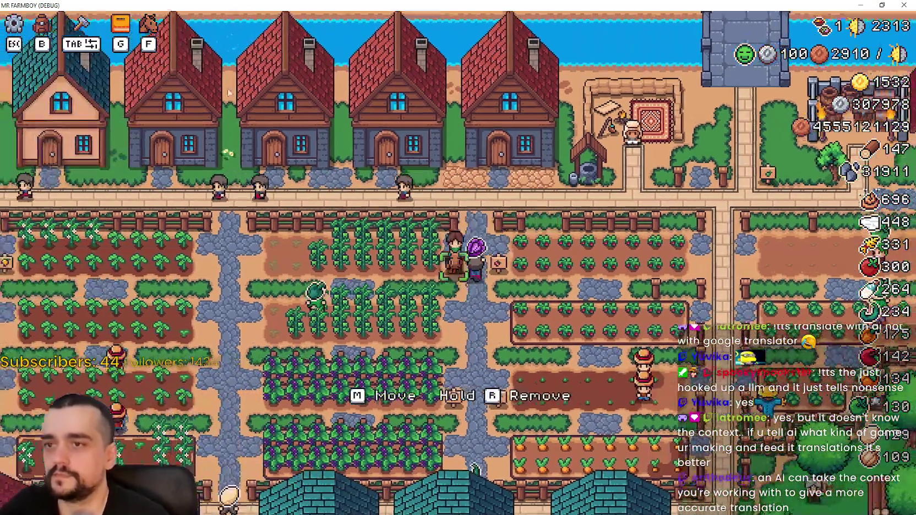
scroll(551, 300, "up", 2)
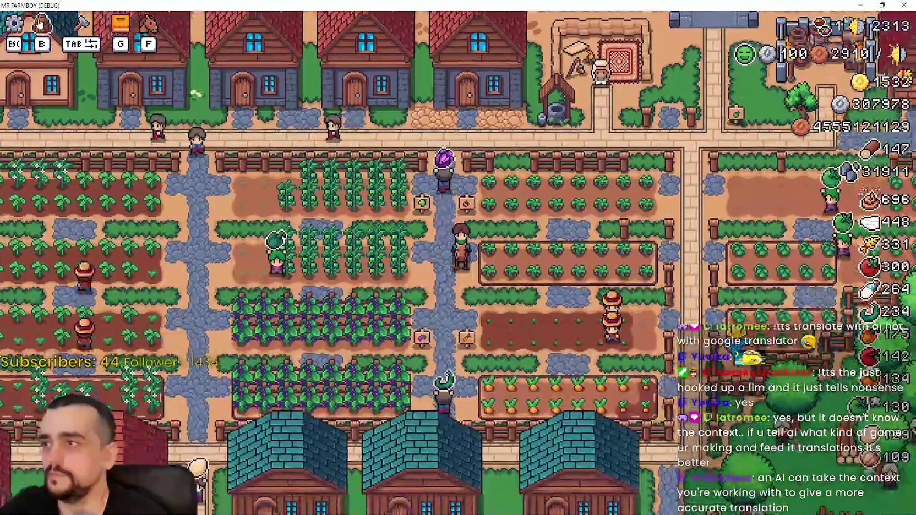
key("b")
scroll(484, 275, "down", 3)
left_click(612, 111)
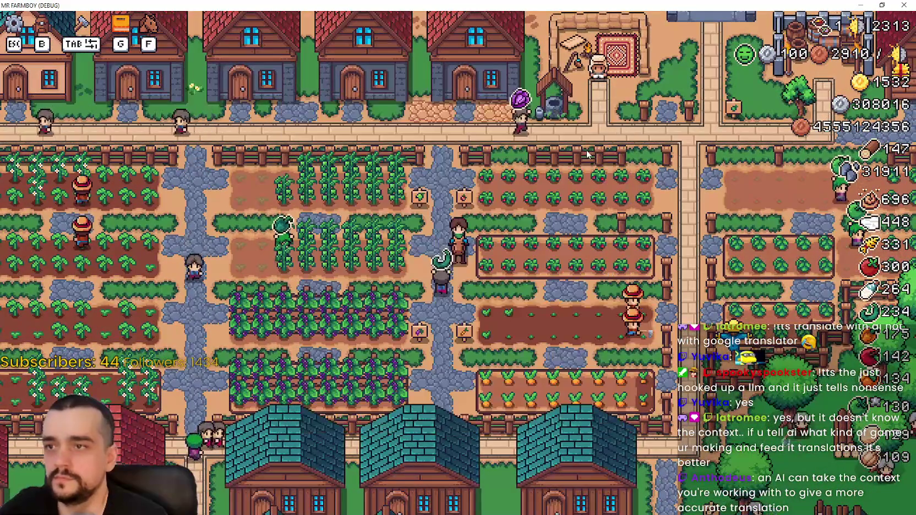